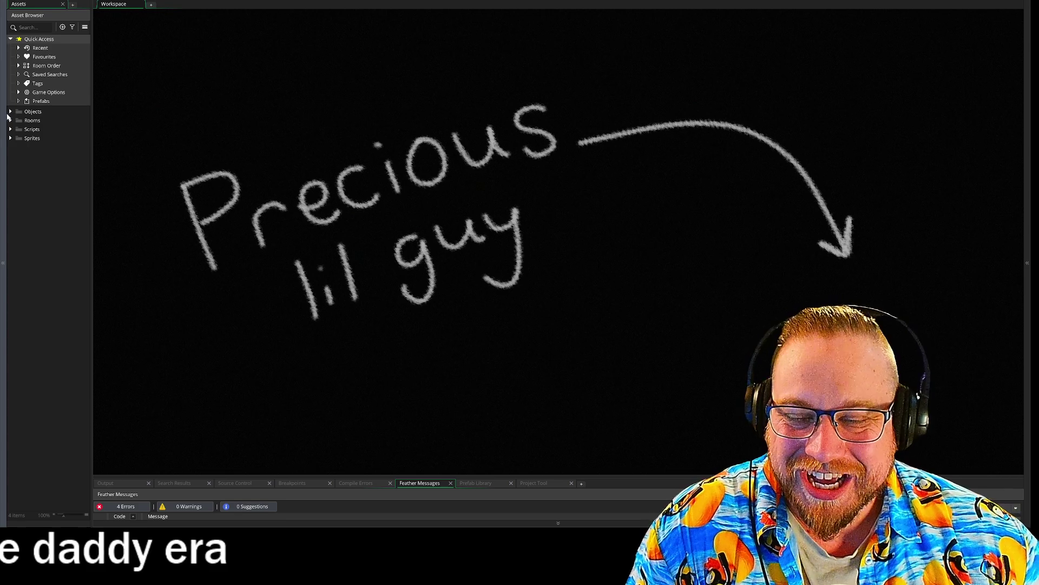
# Expand the Objects folder, widen the asset list, and expand the Object - Player subfolder.
pyautogui.click(10, 112)
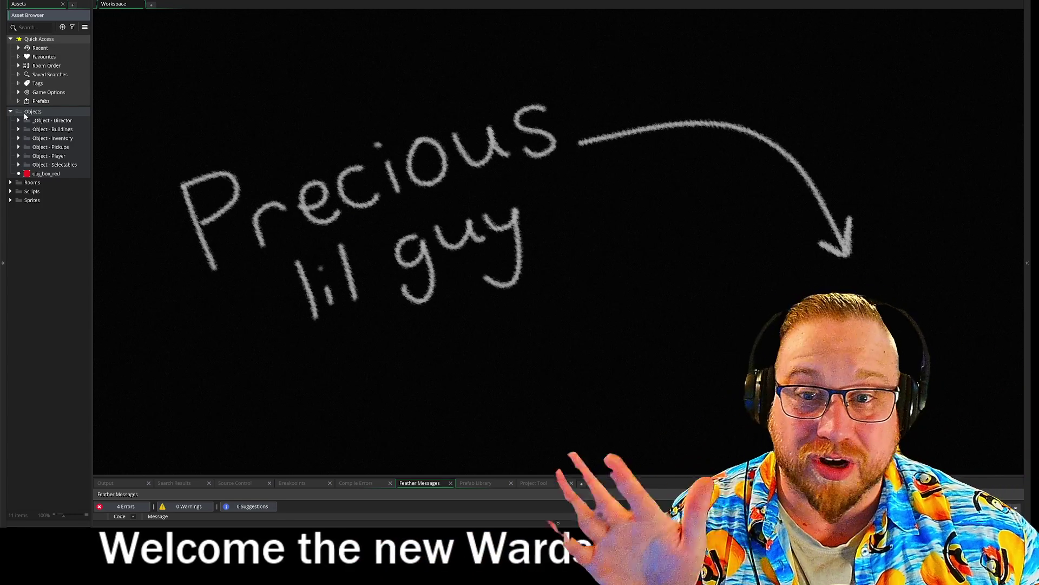
pyautogui.moveTo(92, 118); pyautogui.dragTo(97, 119)
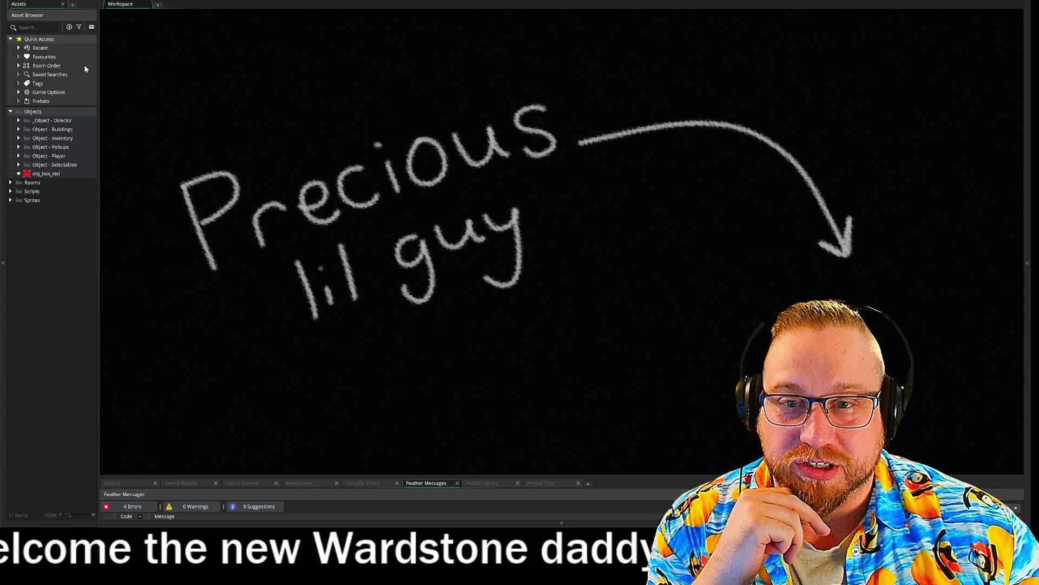
pyautogui.click(18, 155)
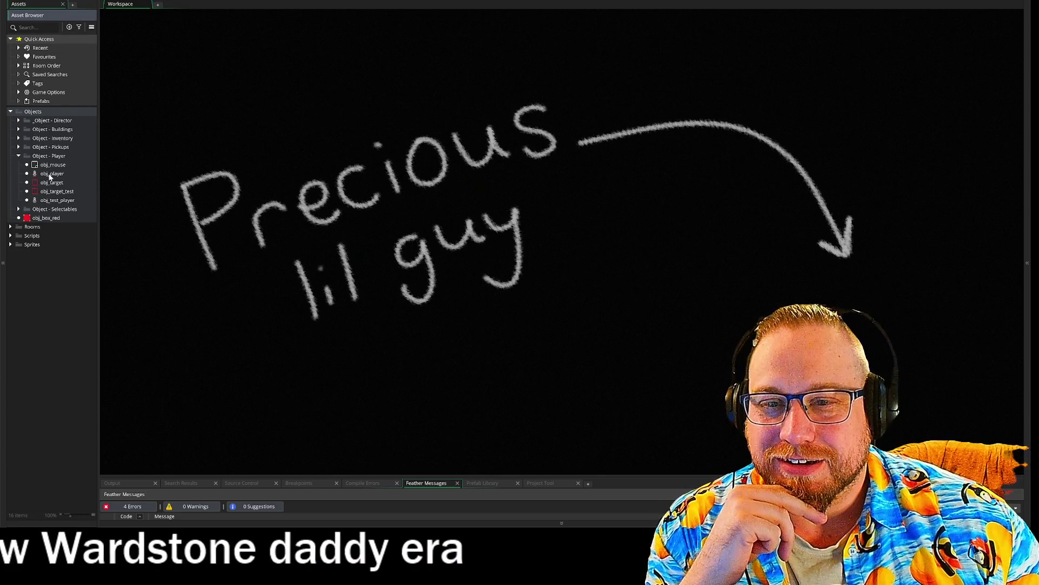
# Open obj_player's Create event and delete the commented-out move controller lines at the top.
pyautogui.doubleClick(44, 173)
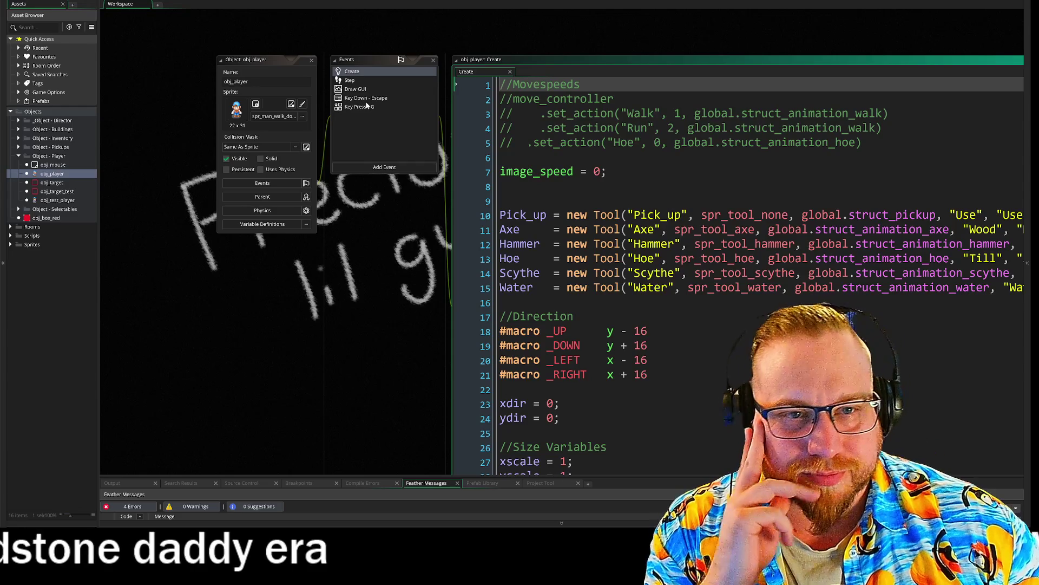
pyautogui.click(350, 80)
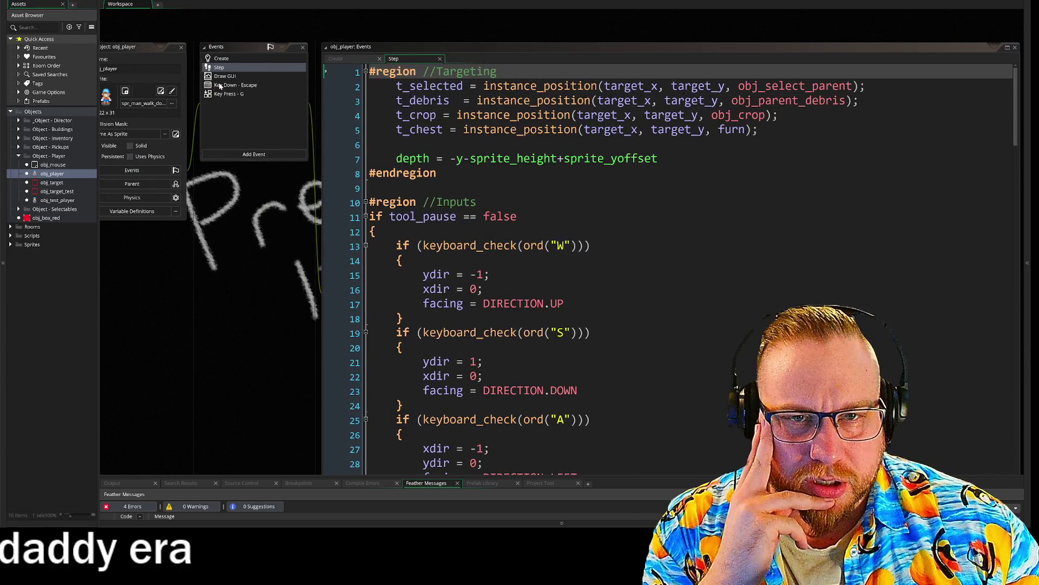
pyautogui.click(227, 59)
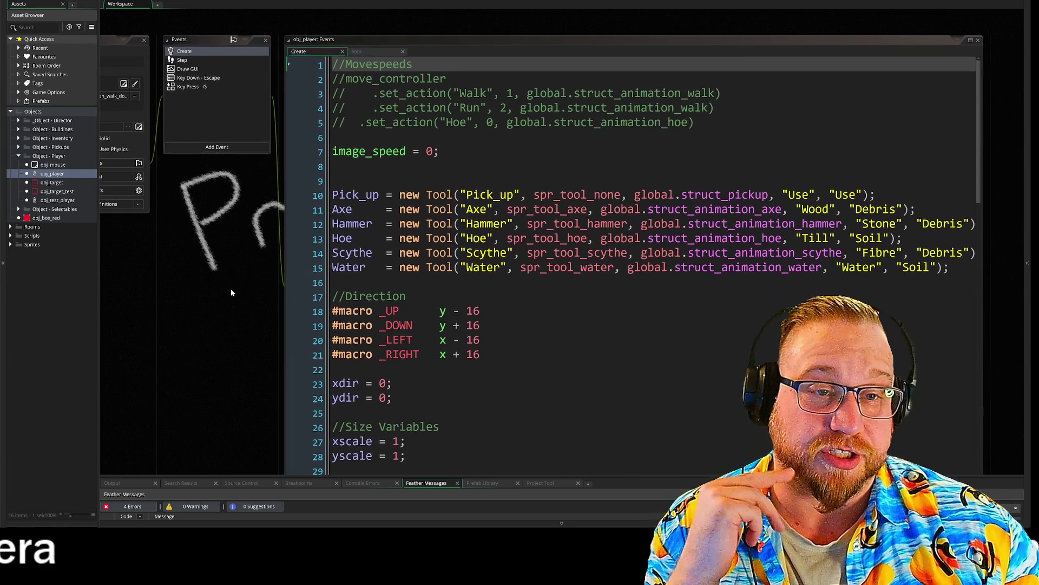
pyautogui.moveTo(694, 122)
pyautogui.mouseDown()
pyautogui.moveTo(379, 95)
pyautogui.moveTo(214, 11)
pyautogui.mouseUp()
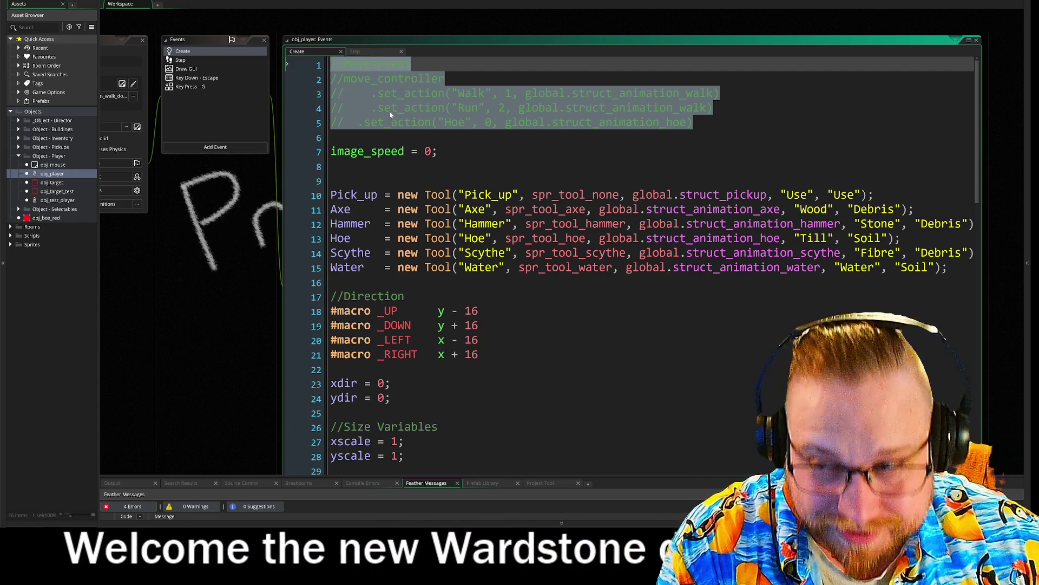
pyautogui.press('Delete')
pyautogui.press('Delete')
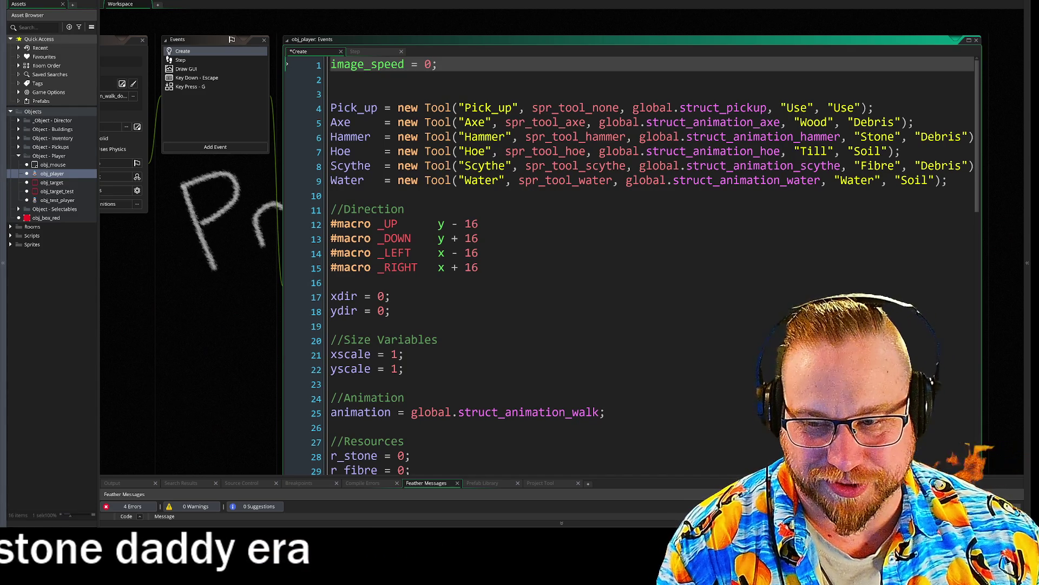
# Delete the leftover blank line below image_speed at the top of the Create code.
pyautogui.click(230, 336)
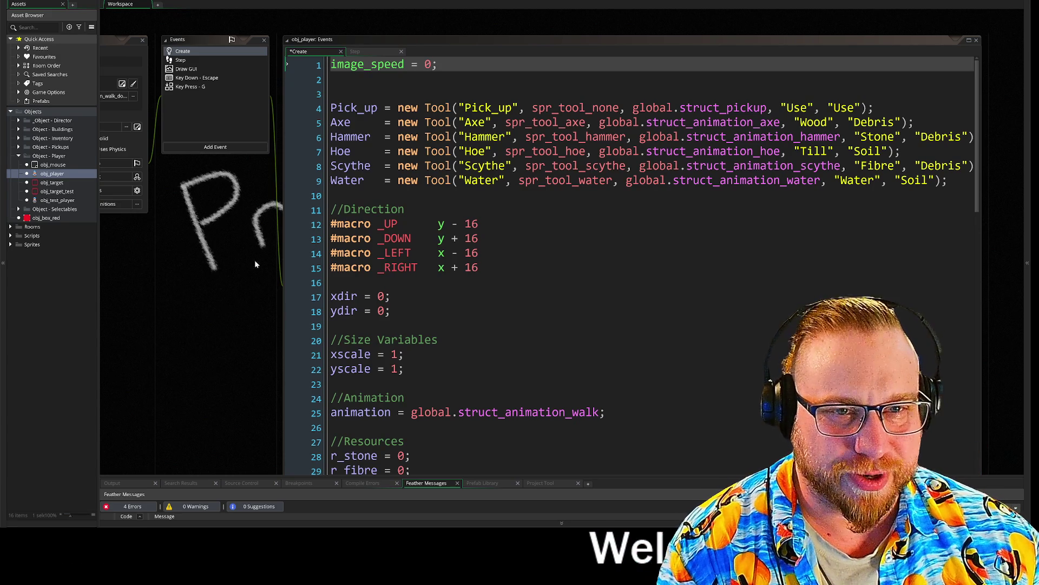
pyautogui.press('Delete')
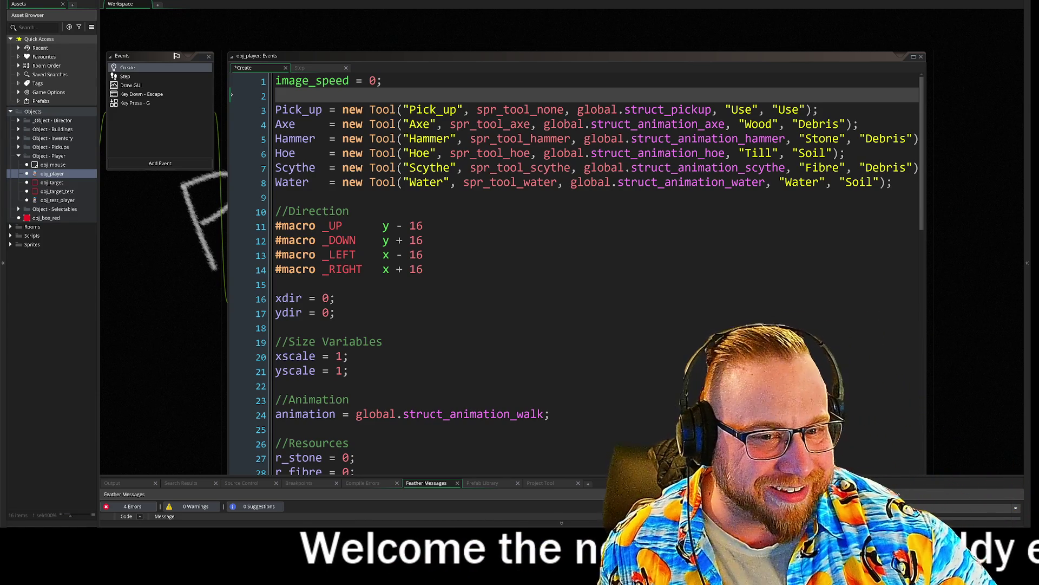
# Delete the r_gold = 0; line and enlarge the Feather messages panel to show the four GM1020 errors.
pyautogui.scroll(-1, 576, 274)
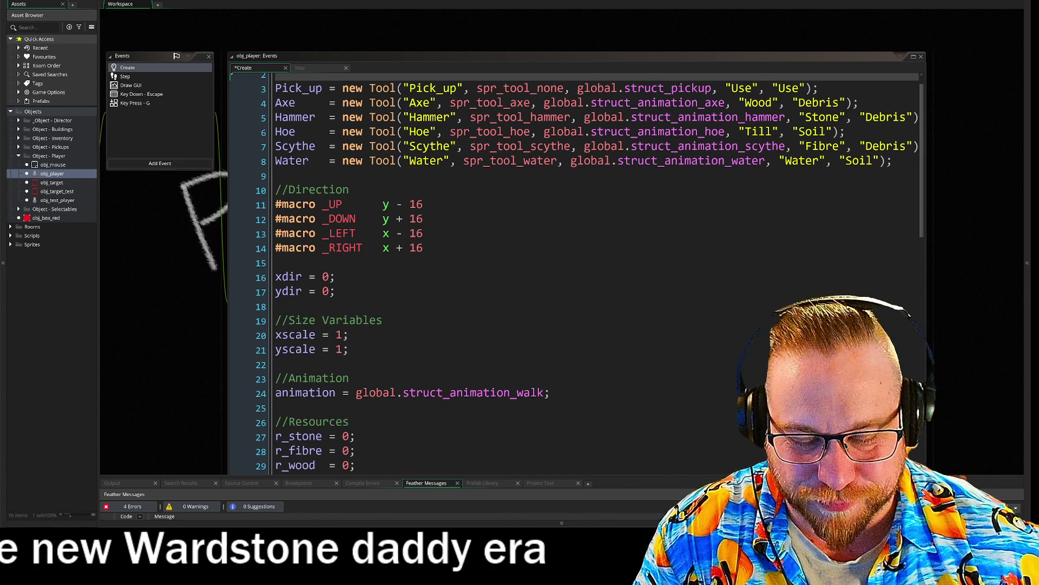
pyautogui.scroll(-1, 577, 271)
pyautogui.scroll(-3, 577, 270)
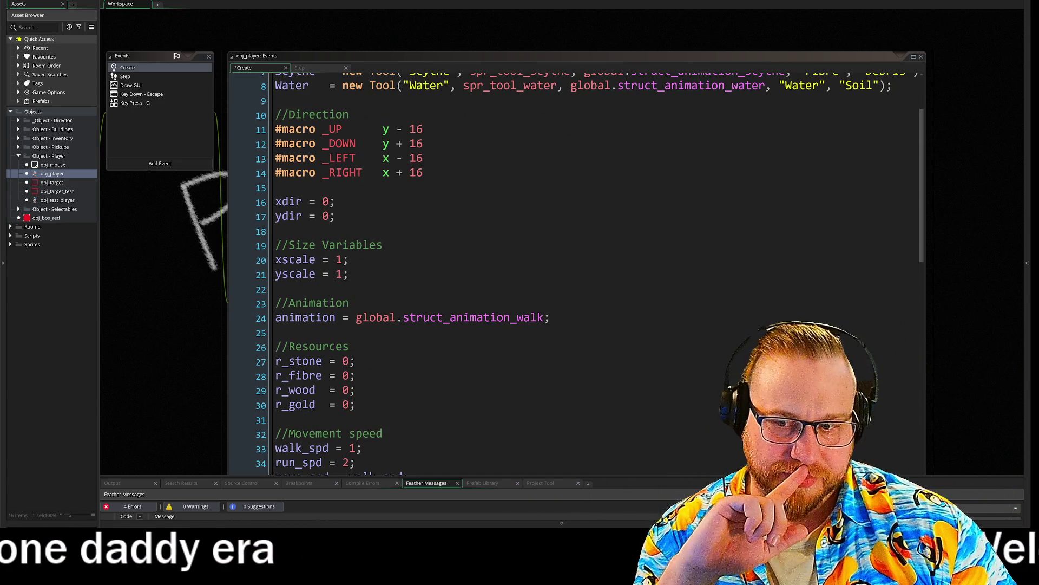
pyautogui.scroll(-4, 576, 270)
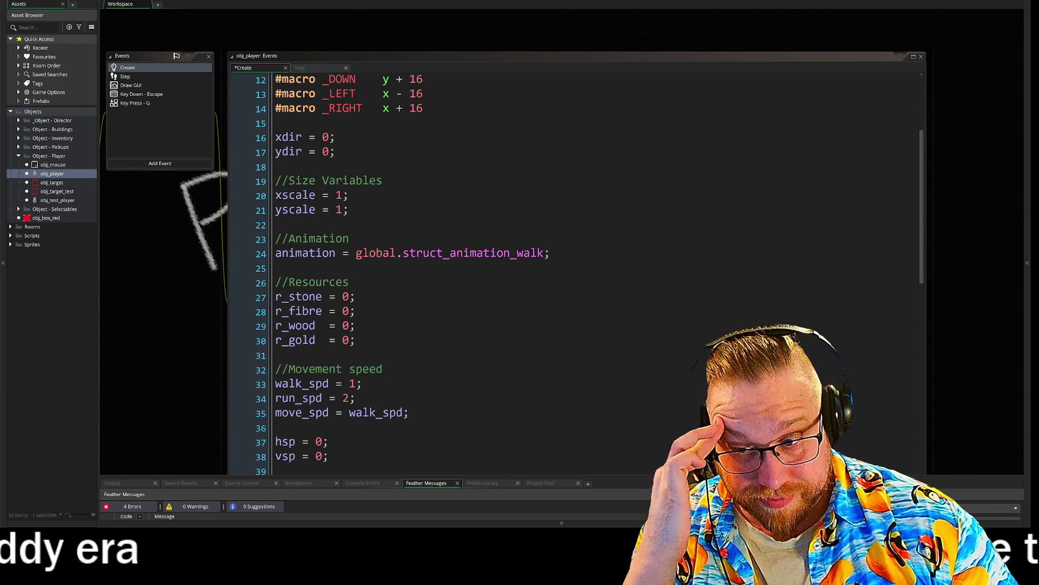
pyautogui.scroll(-5, 577, 271)
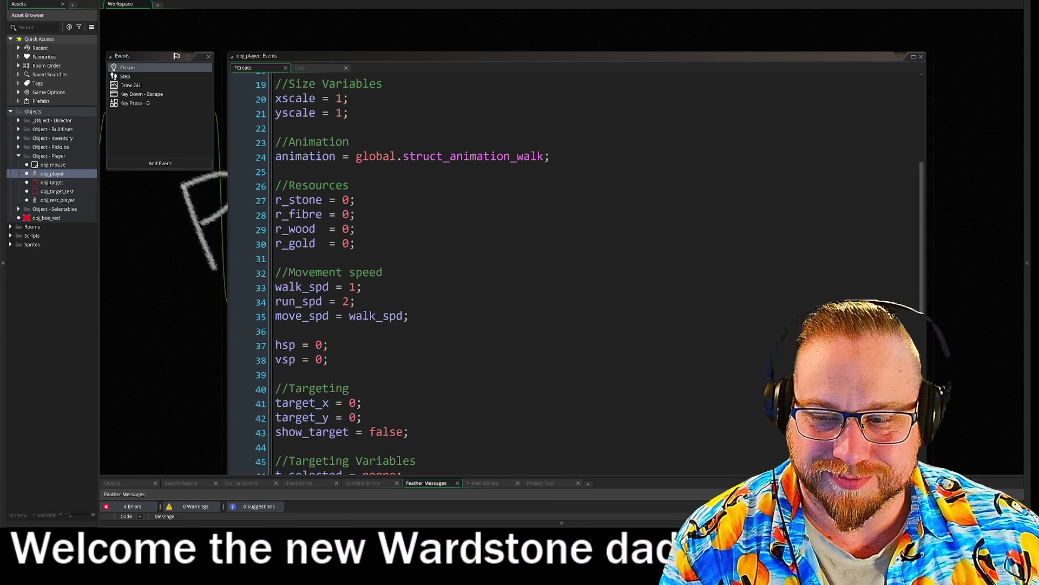
pyautogui.moveTo(354, 244); pyautogui.dragTo(190, 238)
pyautogui.press('BackSpace')
pyautogui.press('BackSpace')
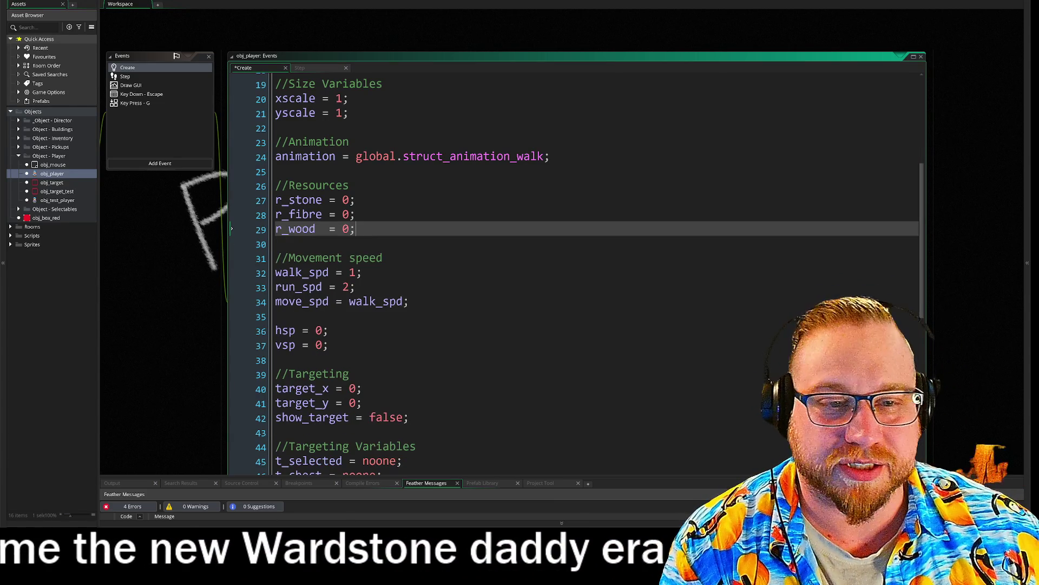
pyautogui.click(275, 244)
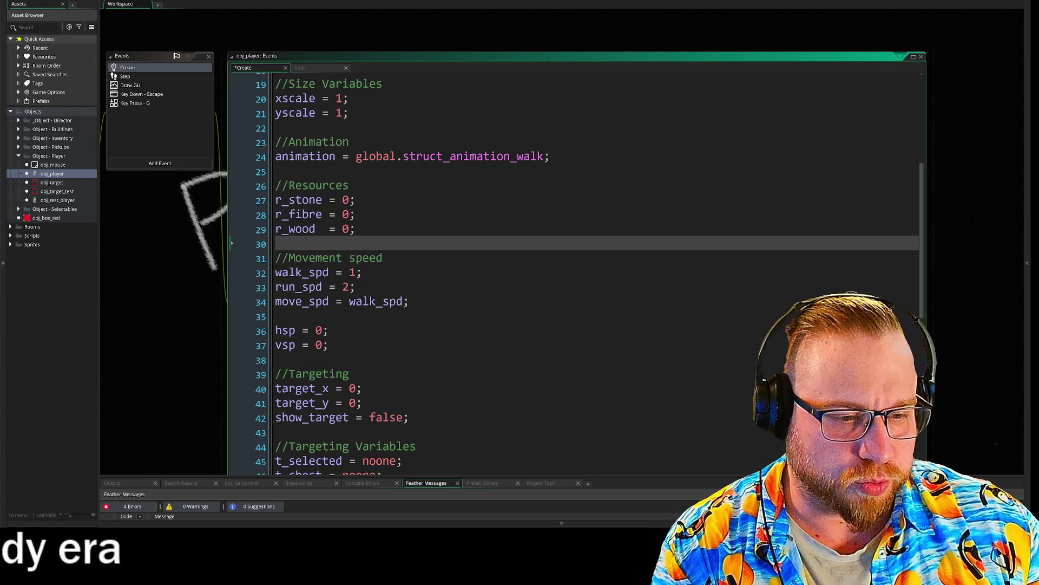
pyautogui.moveTo(733, 476); pyautogui.dragTo(732, 417)
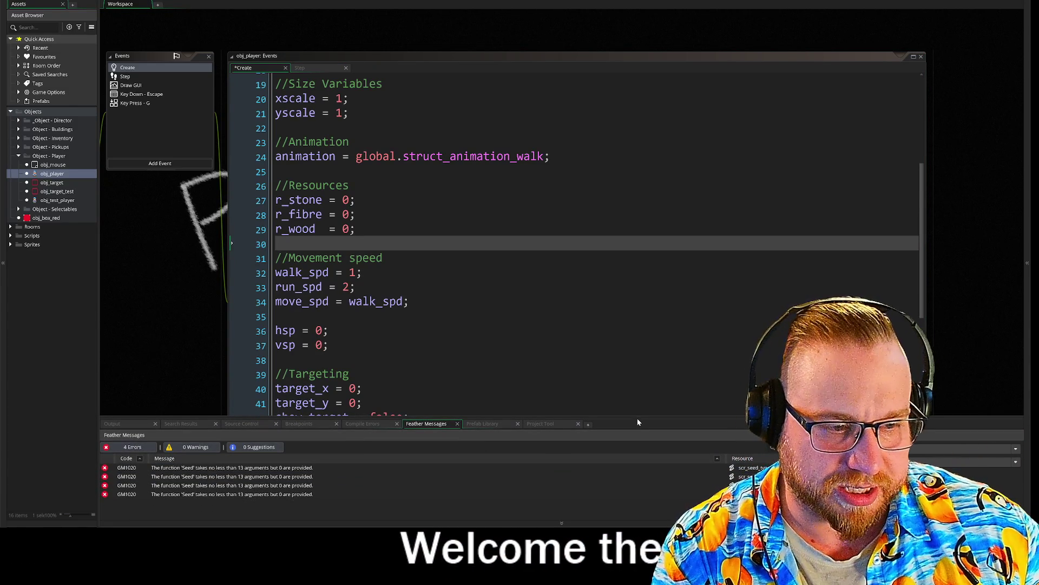
# Shrink the Feather messages panel back down and scroll further down the Create code.
pyautogui.moveTo(639, 418); pyautogui.dragTo(630, 478)
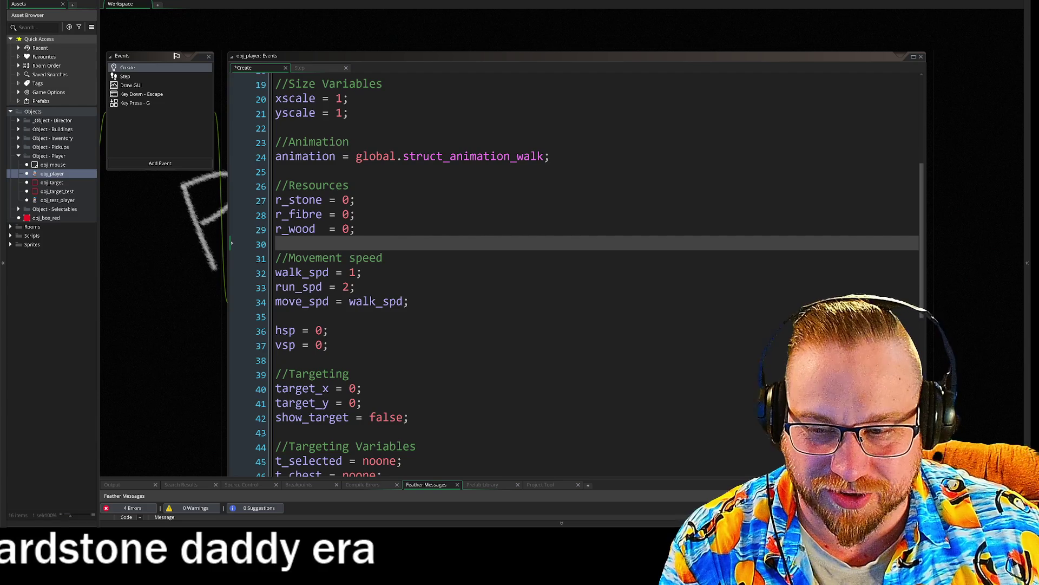
pyautogui.scroll(-3, 573, 270)
pyautogui.scroll(-1, 574, 270)
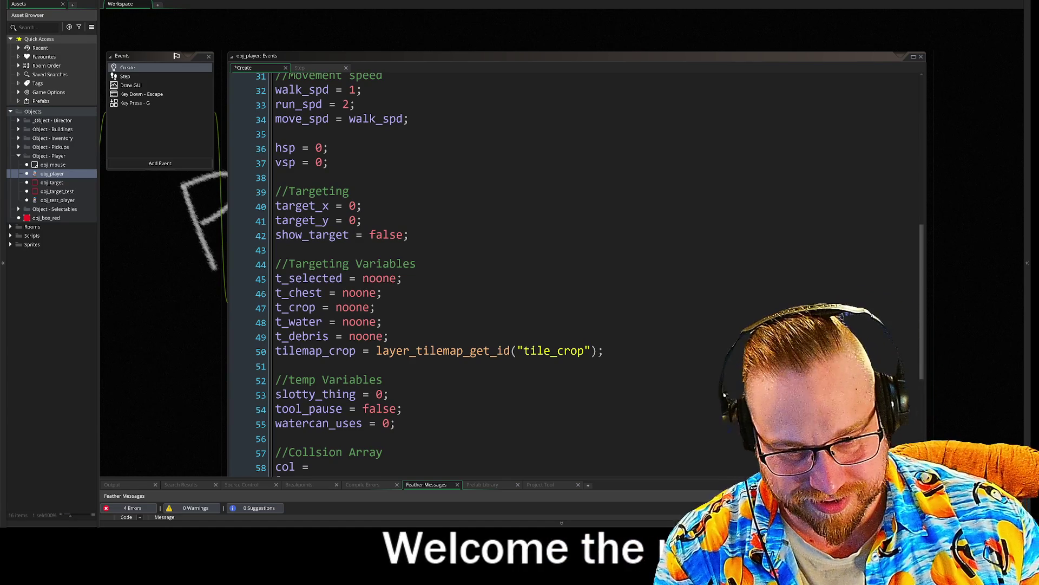
pyautogui.click(604, 351)
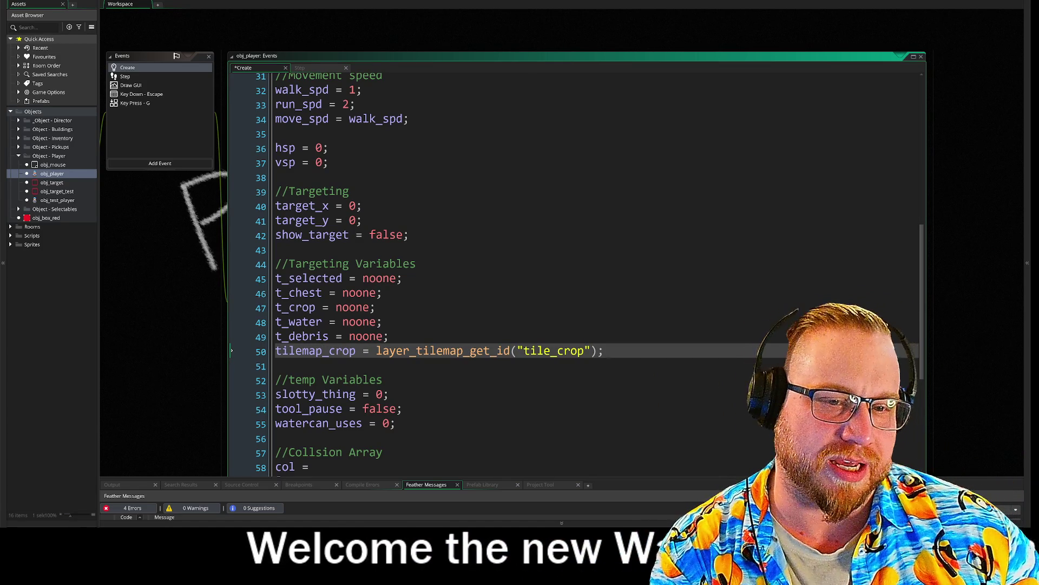
pyautogui.click(401, 278)
pyautogui.click(382, 321)
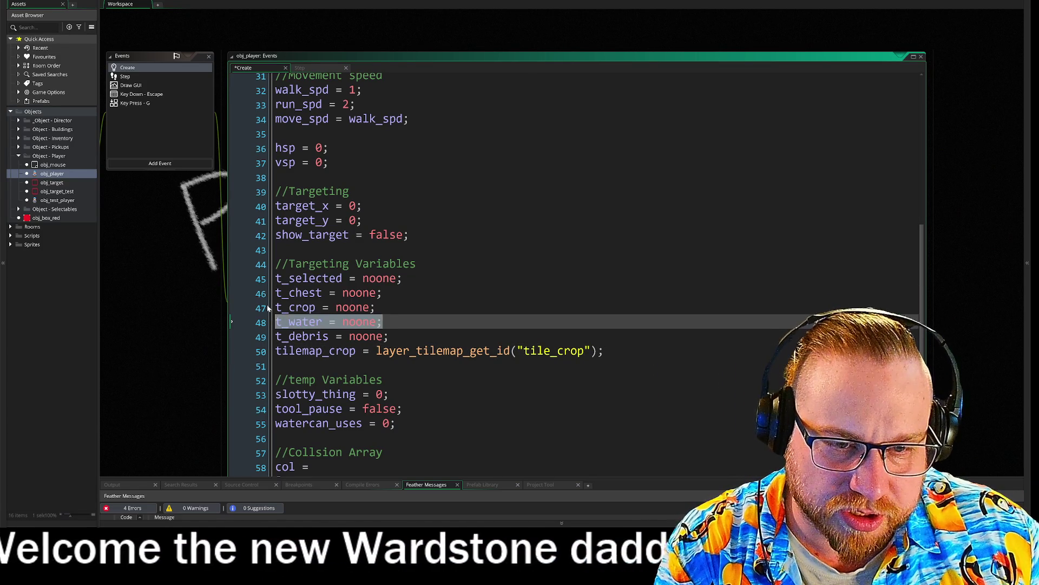
pyautogui.moveTo(383, 322); pyautogui.dragTo(271, 290)
pyautogui.click(504, 312)
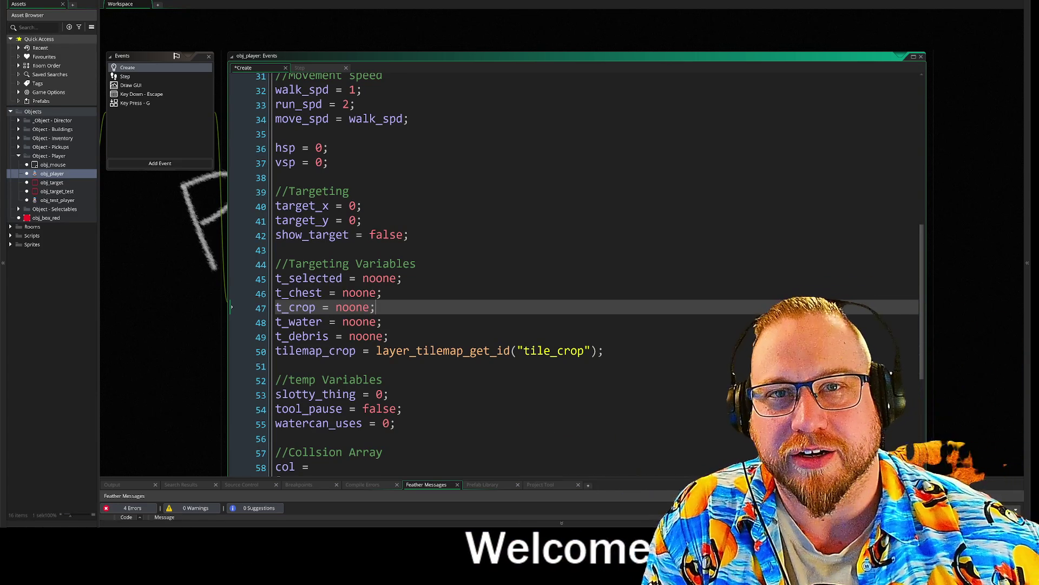
pyautogui.scroll(-4, 574, 276)
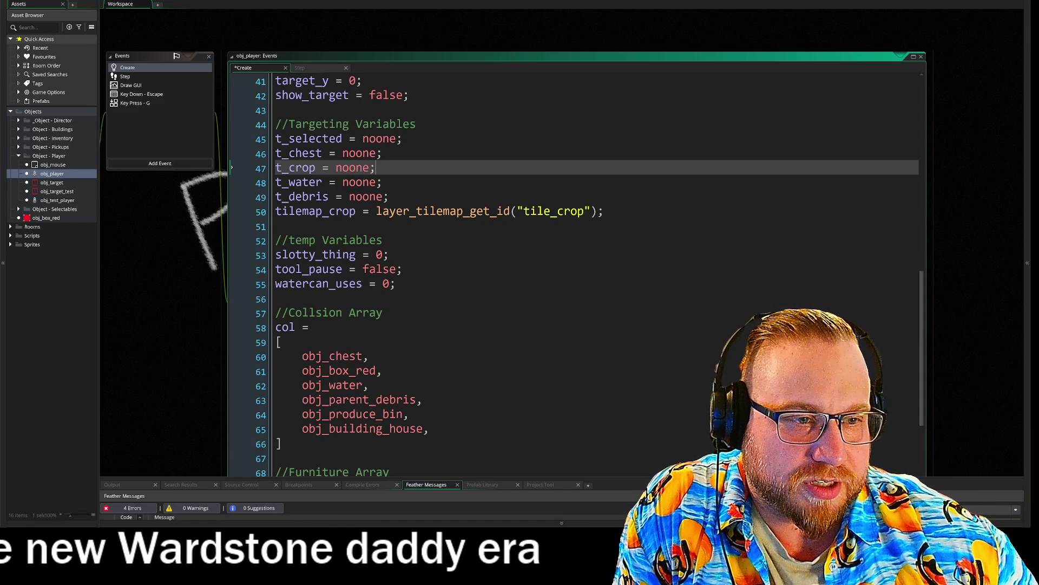
pyautogui.click(605, 211)
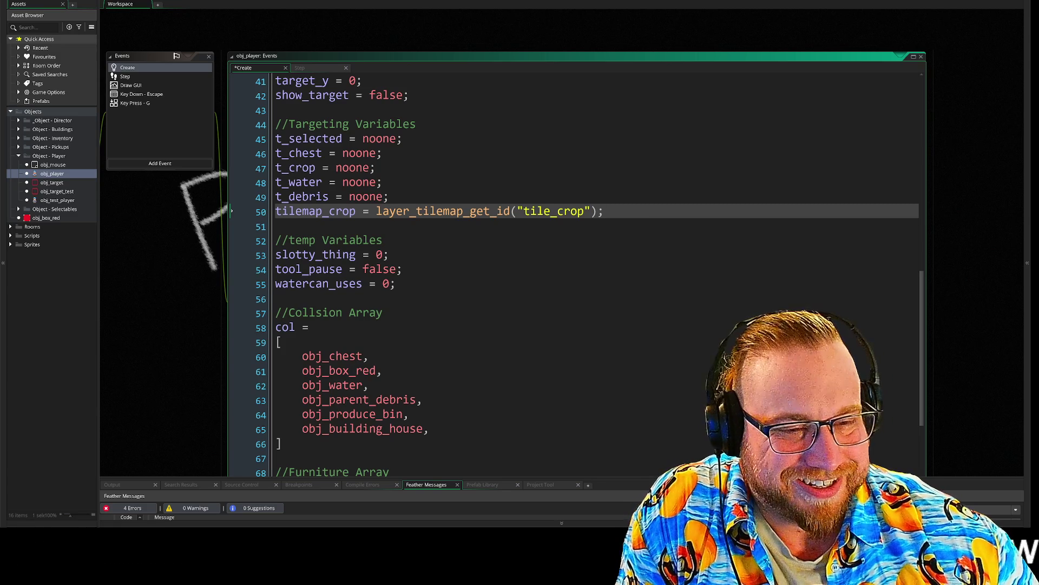
pyautogui.scroll(-1, 574, 271)
pyautogui.scroll(-5, 573, 270)
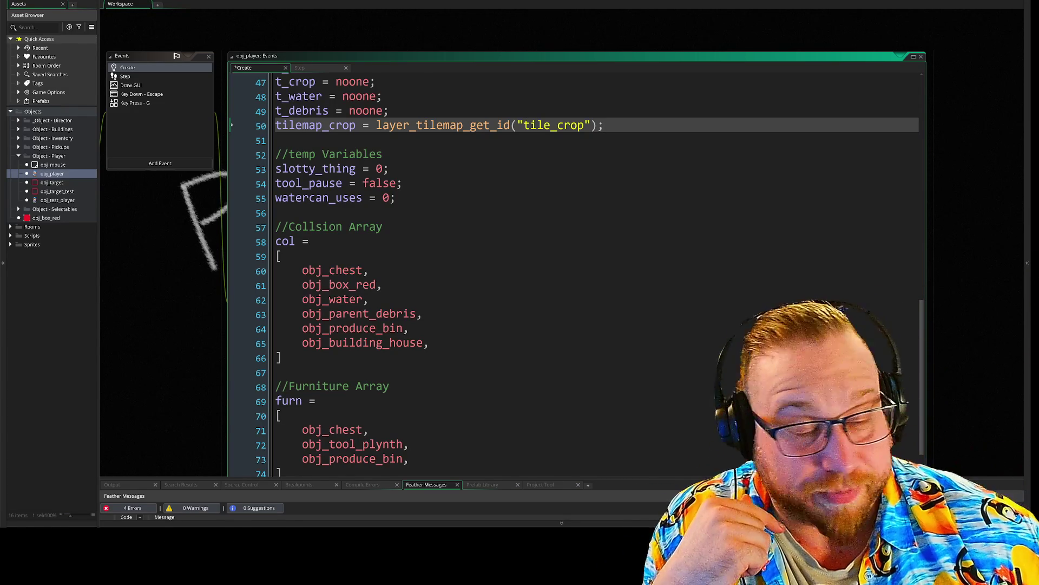
pyautogui.click(281, 154)
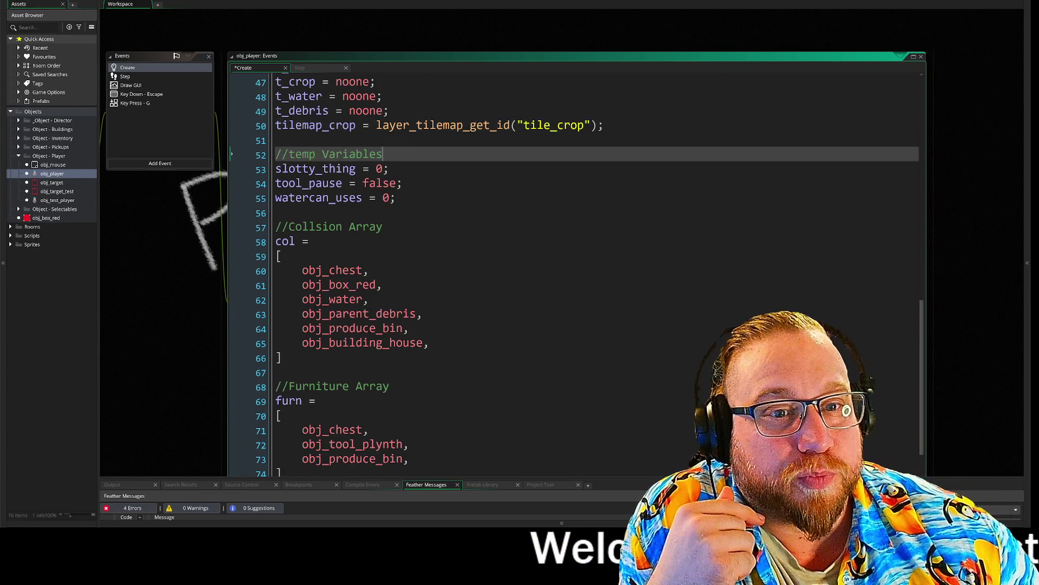
pyautogui.click(276, 140)
pyautogui.click(605, 125)
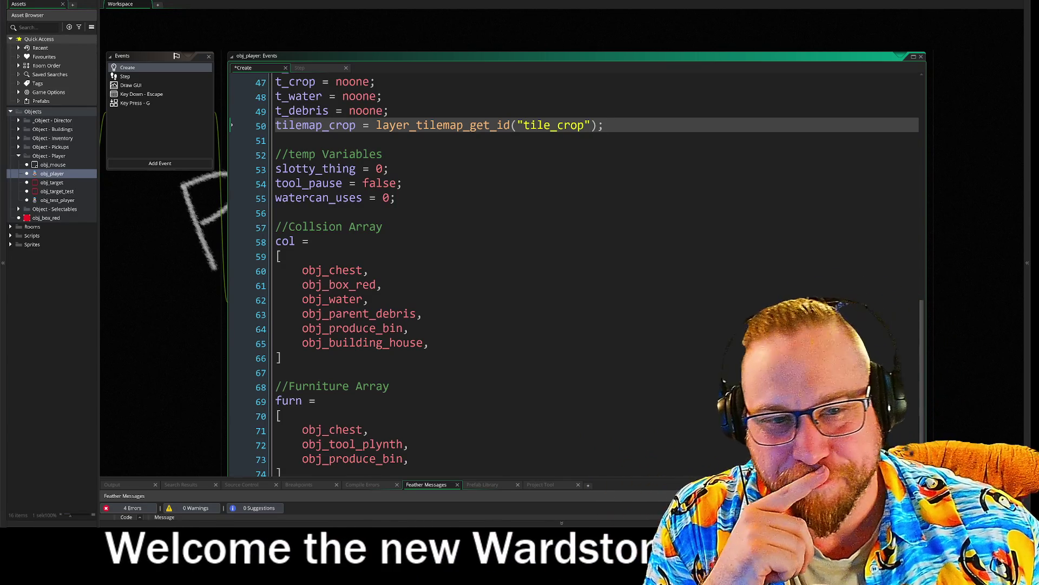
# Delete the obj_chest entry so the col collision array starts with obj_box_red.
pyautogui.click(276, 141)
pyautogui.scroll(-3, 573, 271)
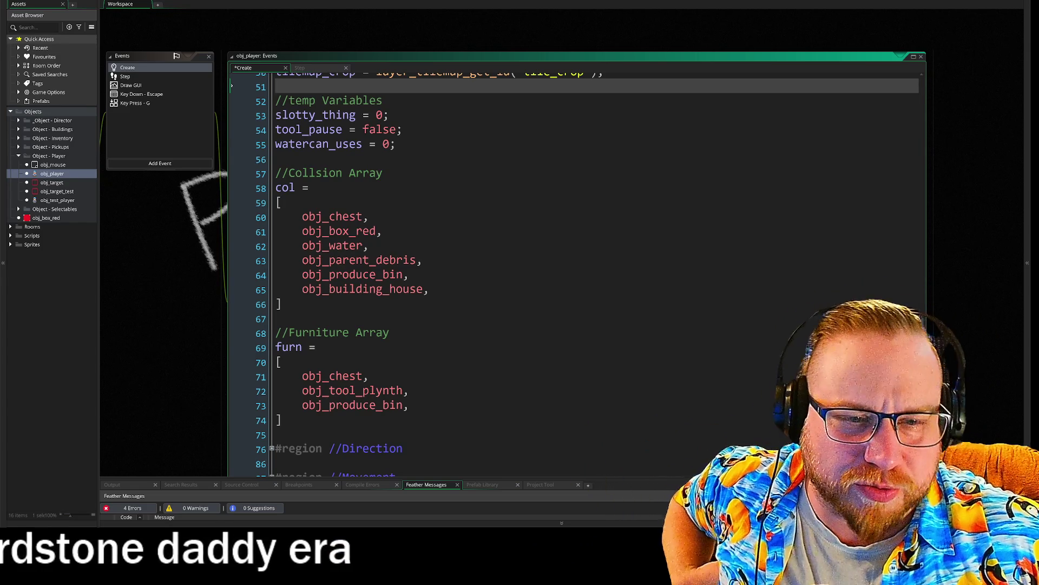
pyautogui.moveTo(316, 217); pyautogui.dragTo(410, 274)
pyautogui.click(409, 274)
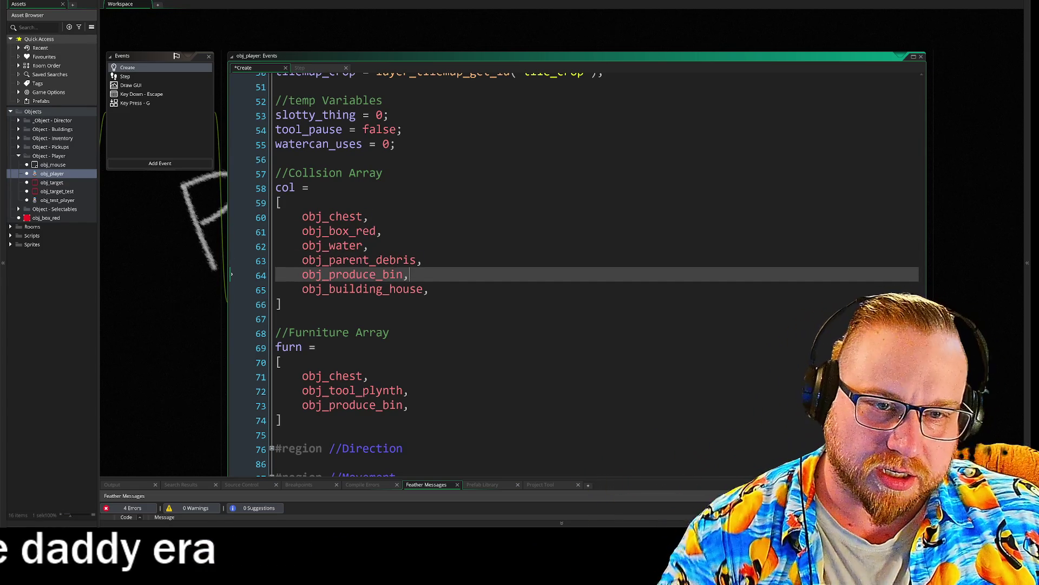
pyautogui.click(257, 218)
pyautogui.press('BackSpace')
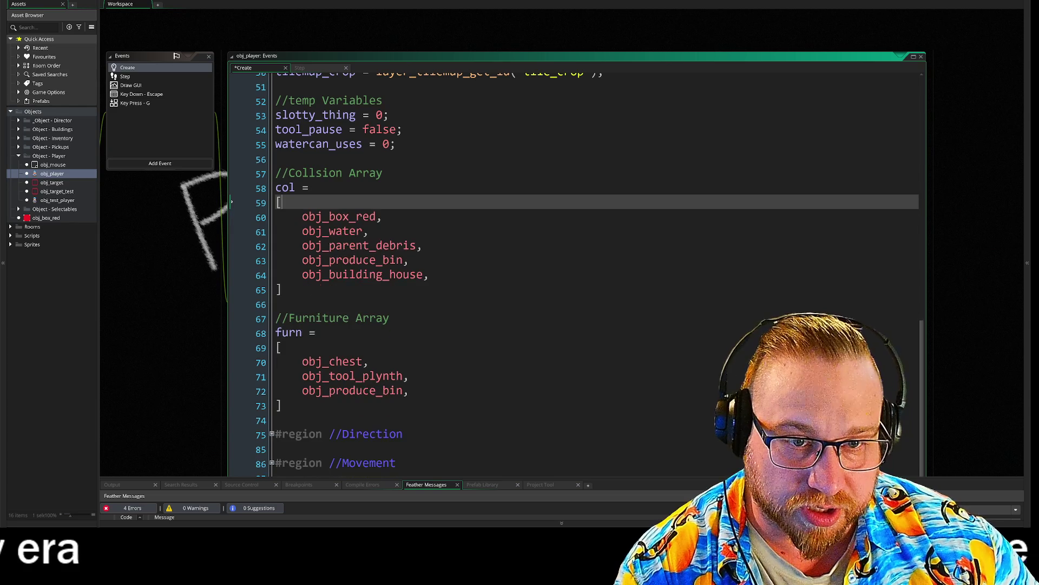
pyautogui.click(18, 209)
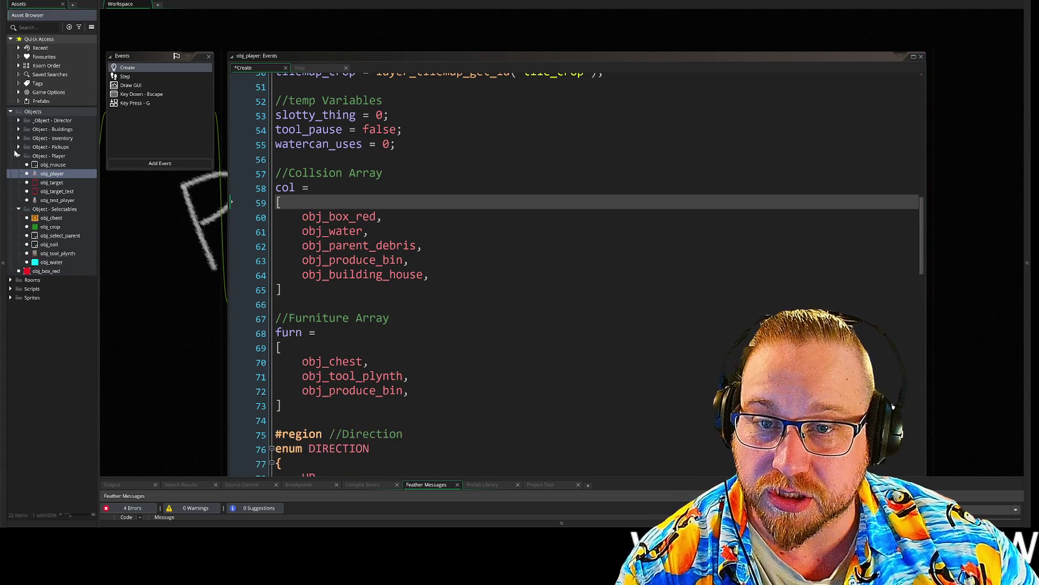
# Expand the Director, Buildings, Inventory and Pickups object folders in the asset list.
pyautogui.click(18, 146)
pyautogui.click(17, 138)
pyautogui.click(18, 129)
pyautogui.click(18, 121)
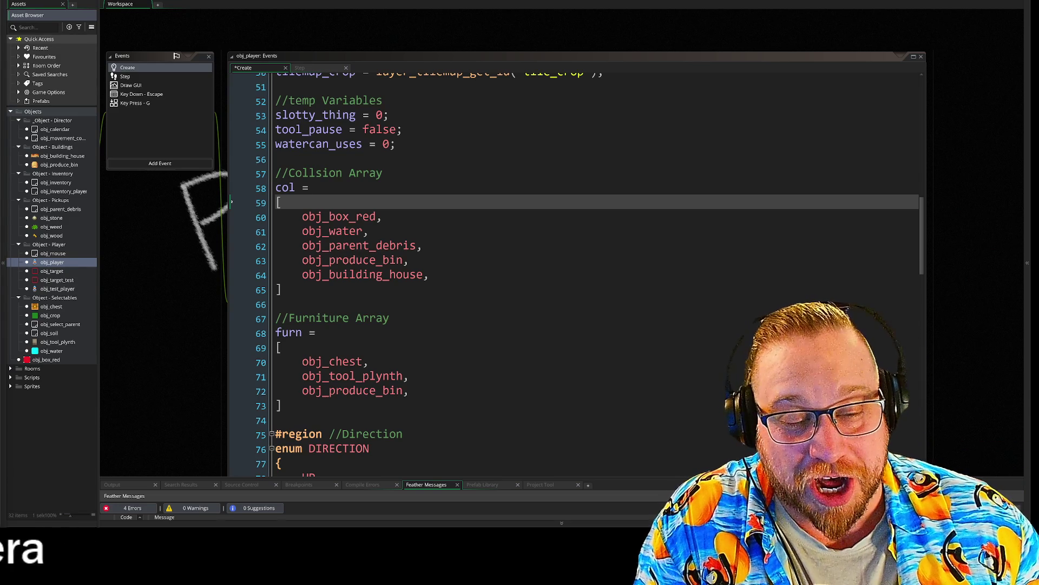
pyautogui.doubleClick(345, 232)
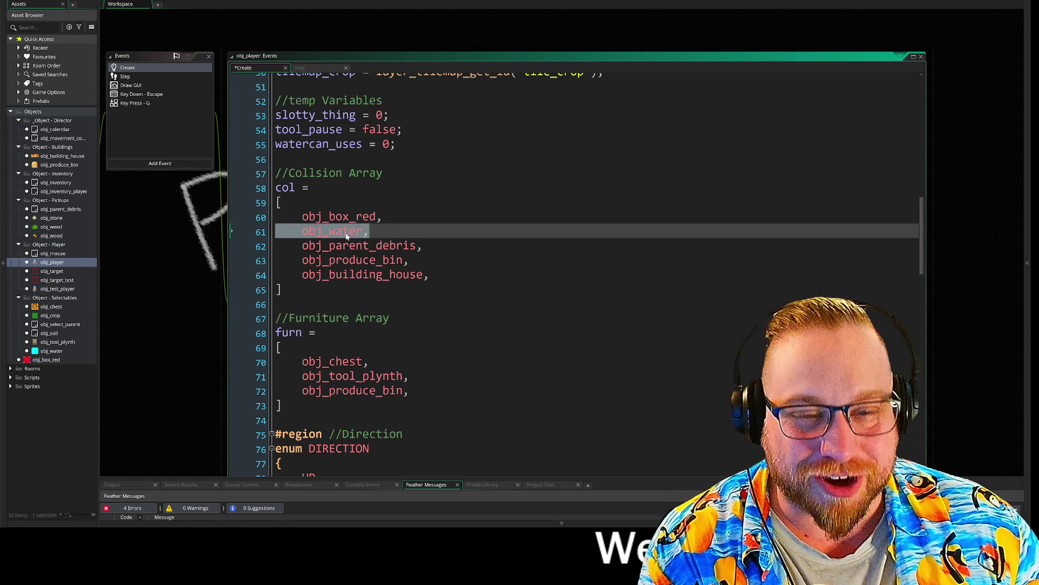
# Delete obj_water from the col array, leaving obj_box_red, obj_parent_debris, obj_produce_bin and obj_building_house.
pyautogui.press('BackSpace')
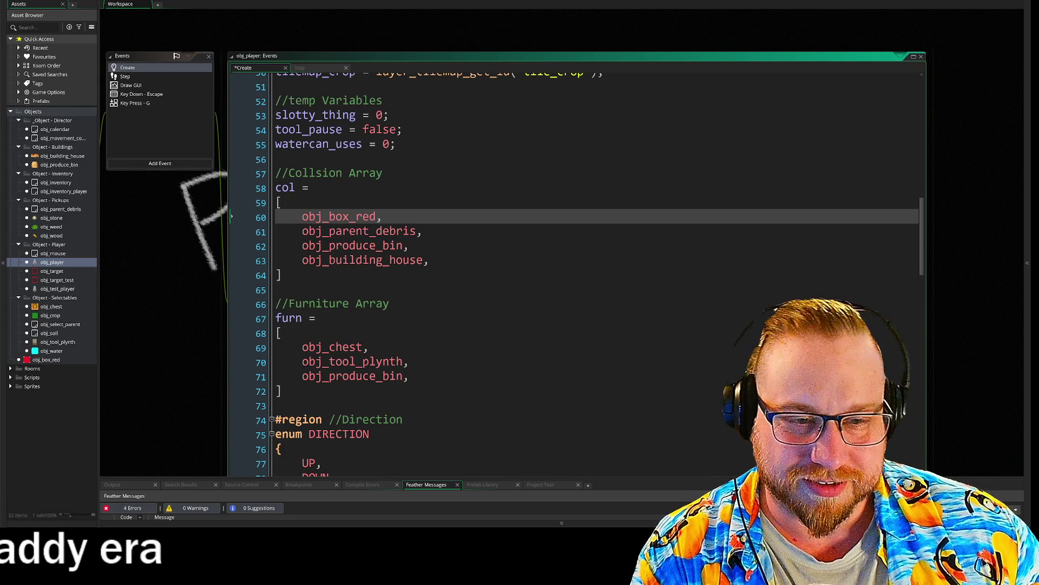
pyautogui.click(264, 249)
pyautogui.click(281, 227)
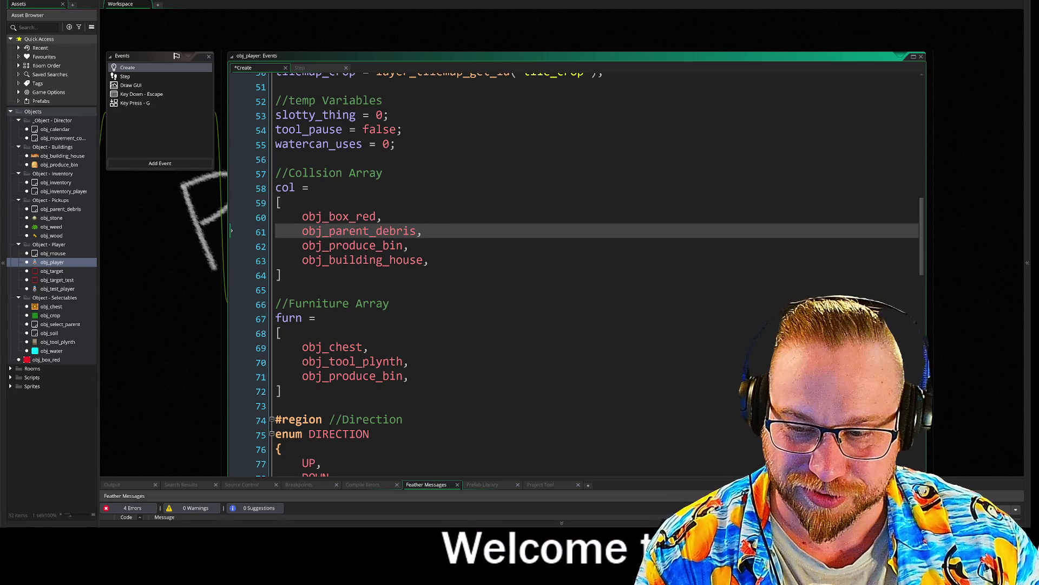
pyautogui.press('Down')
pyautogui.press('Down')
pyautogui.press('Down')
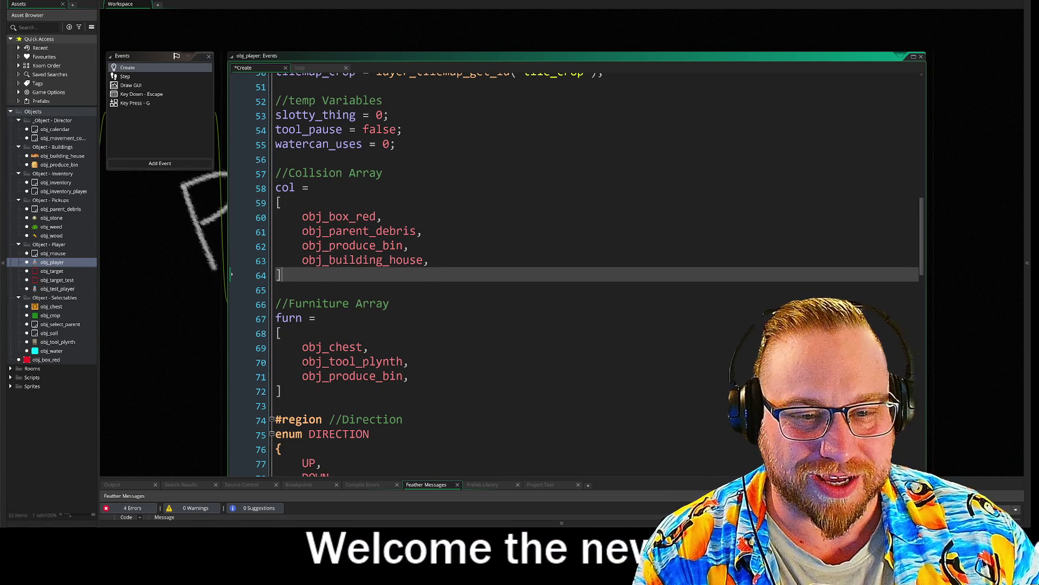
pyautogui.scroll(-2, 574, 271)
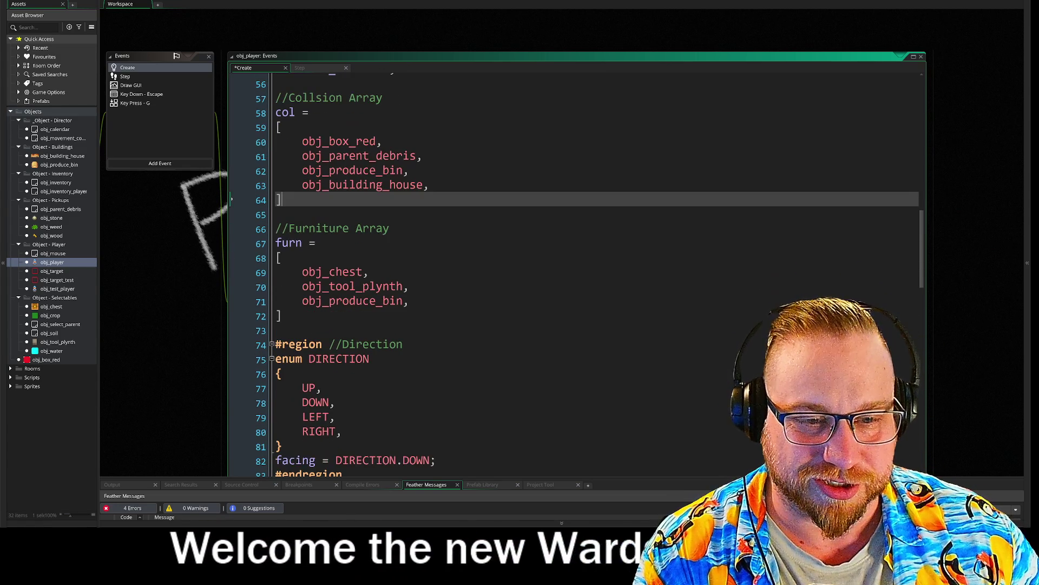
# Delete obj_tool_plynth from the furn array, keeping only obj_chest and obj_produce_bin.
pyautogui.click(369, 271)
pyautogui.moveTo(410, 285); pyautogui.dragTo(302, 286)
pyautogui.press('BackSpace')
pyautogui.press('BackSpace')
pyautogui.press('BackSpace')
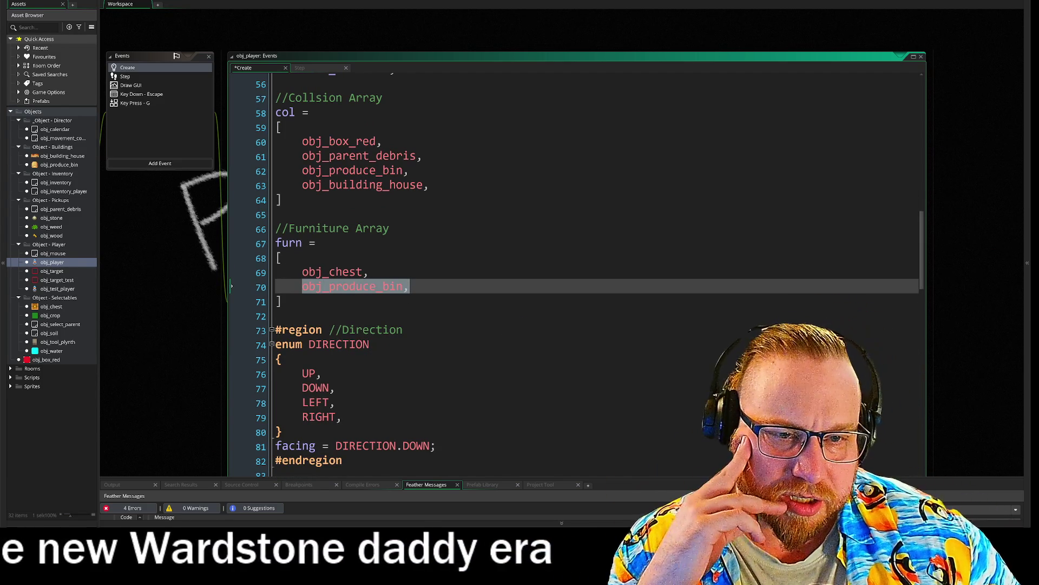
pyautogui.moveTo(430, 185); pyautogui.dragTo(302, 185)
pyautogui.moveTo(409, 170); pyautogui.dragTo(302, 170)
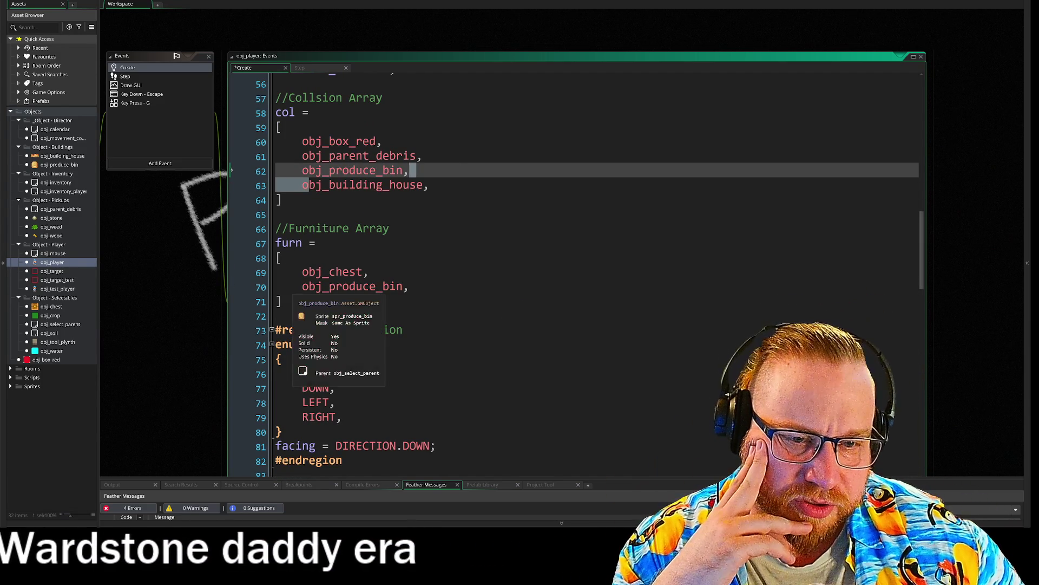
pyautogui.moveTo(410, 286); pyautogui.dragTo(302, 286)
pyautogui.click(379, 286)
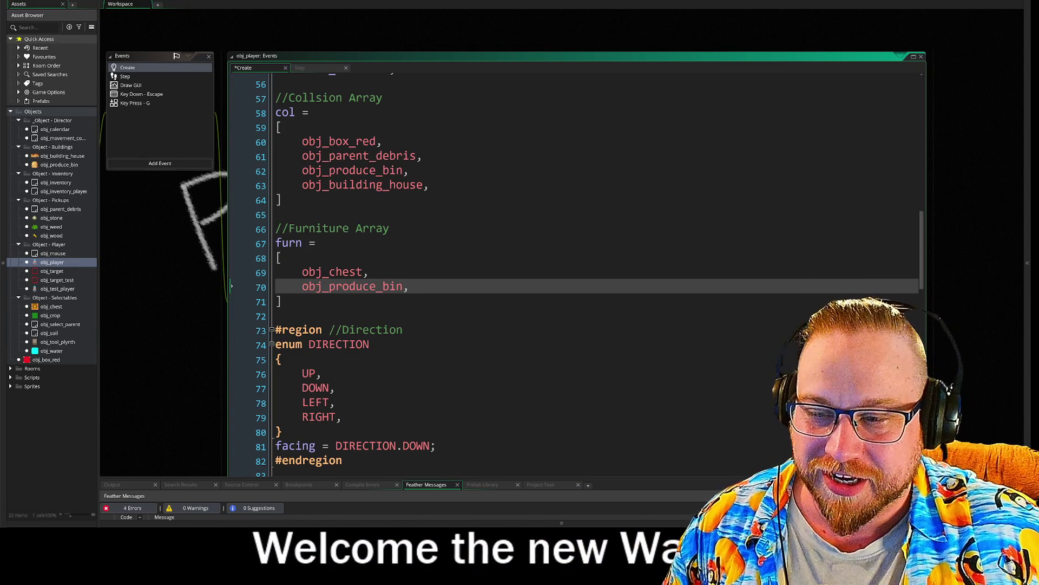
pyautogui.scroll(-3, 574, 271)
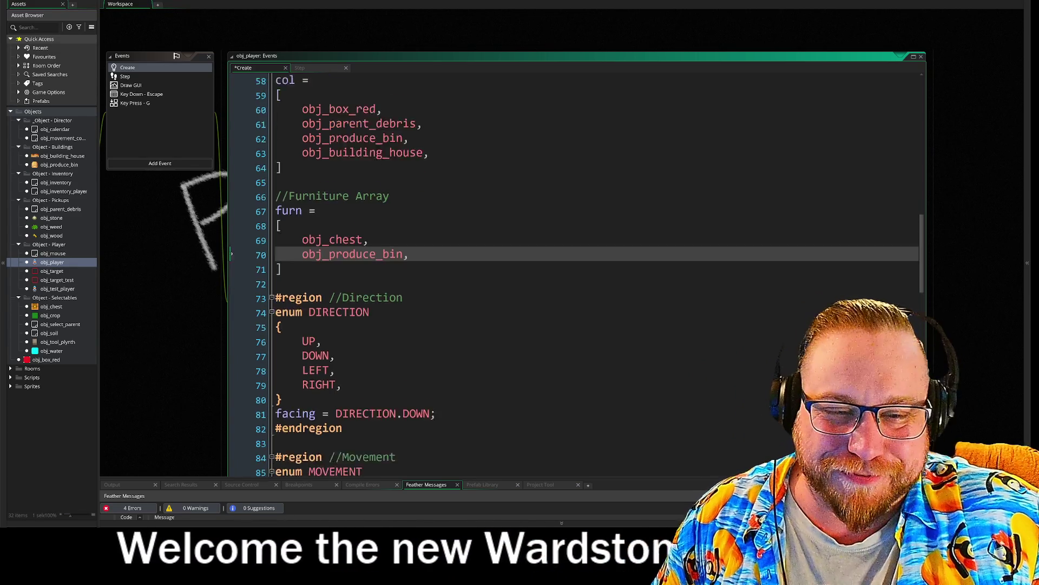
pyautogui.scroll(-2, 574, 271)
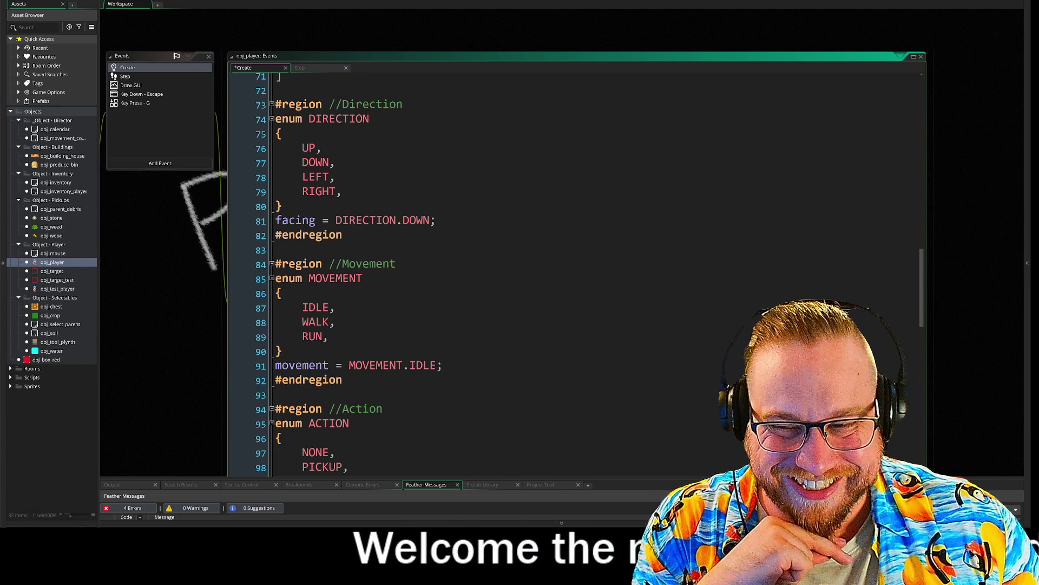
pyautogui.scroll(-7, 541, 271)
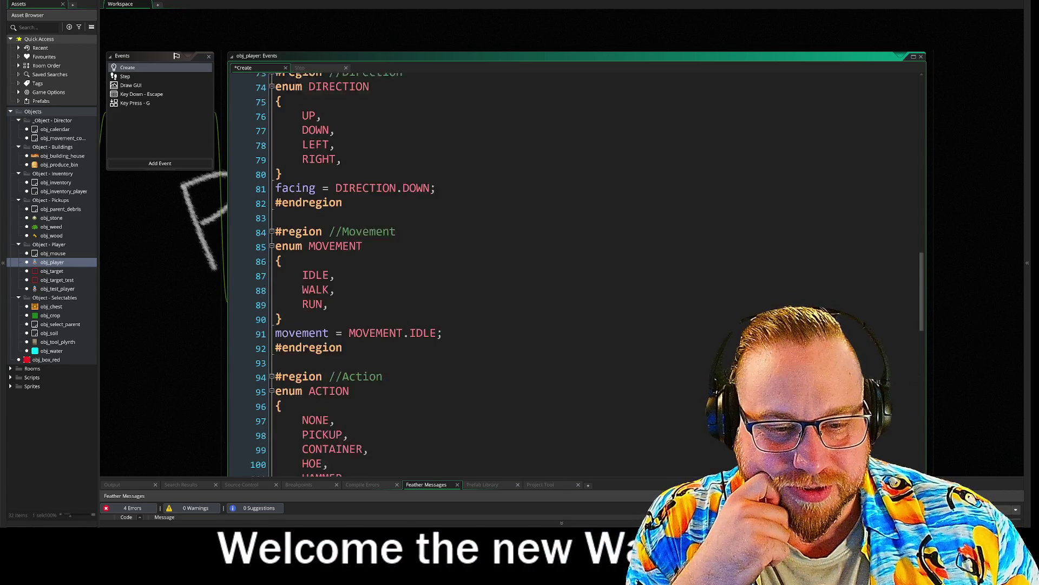
pyautogui.scroll(-8, 541, 271)
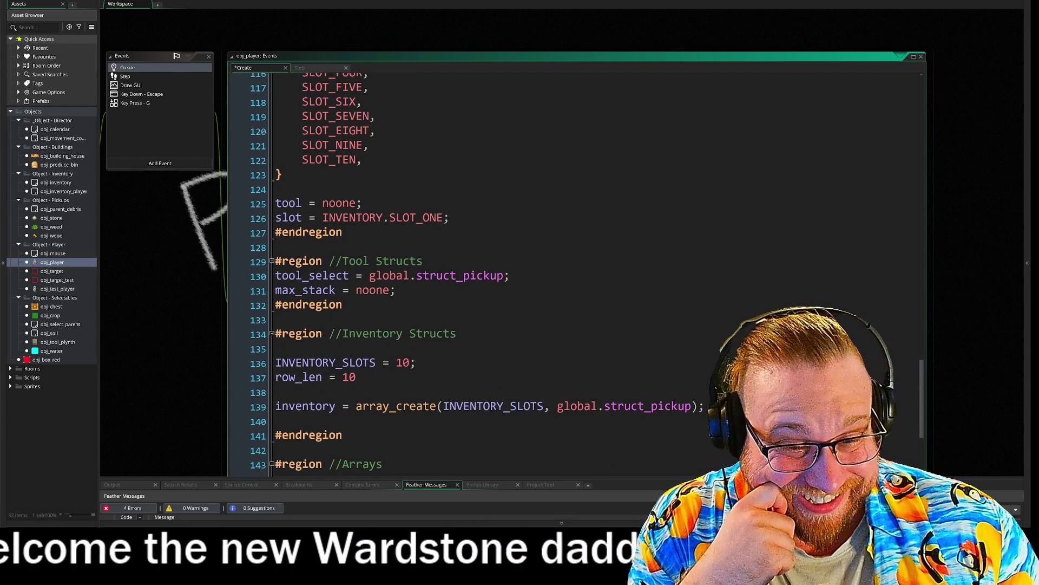
pyautogui.scroll(-2, 541, 271)
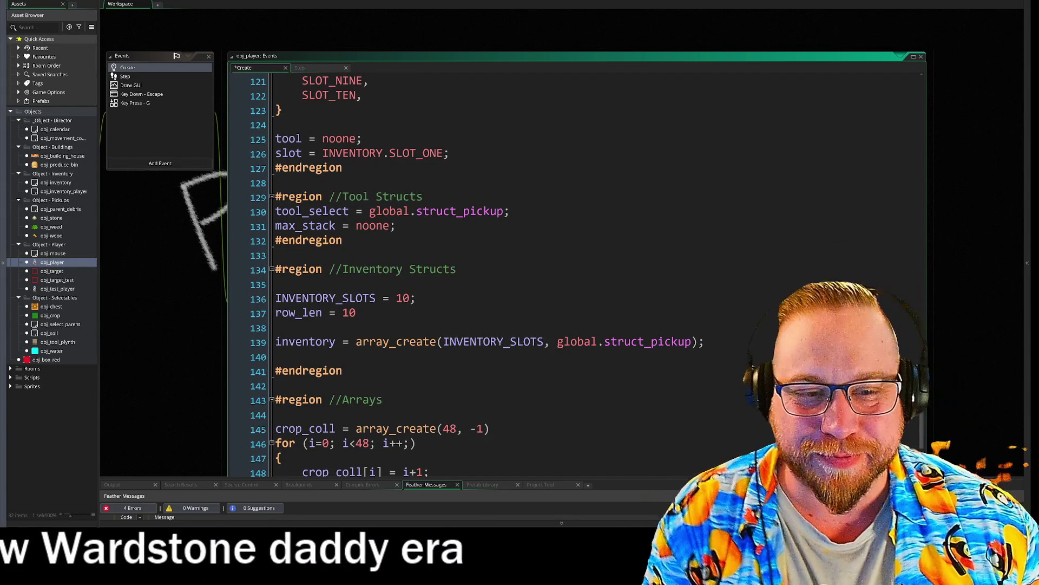
pyautogui.click(325, 313)
pyautogui.click(232, 326)
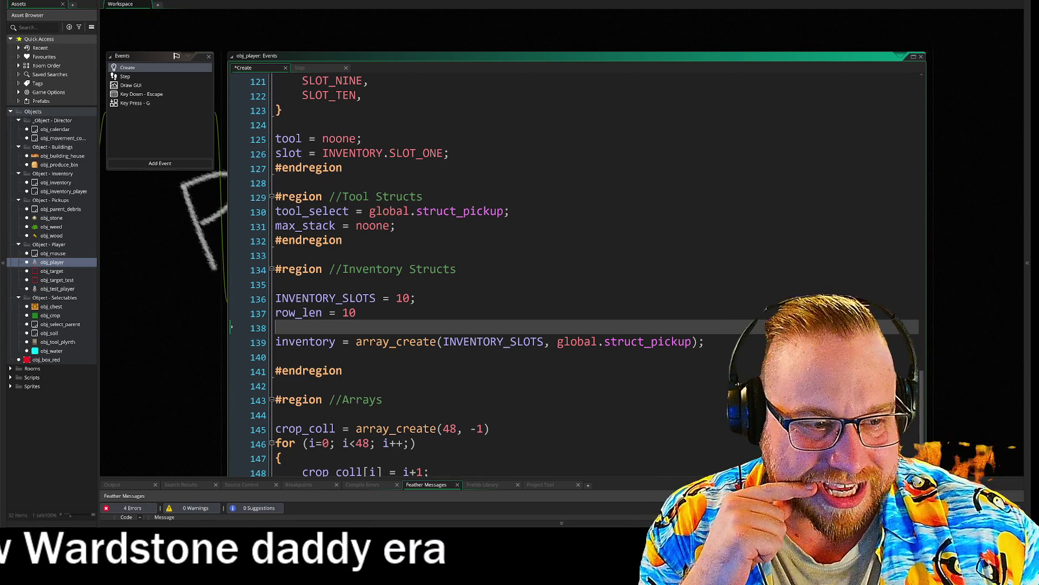
pyautogui.scroll(-4, 574, 271)
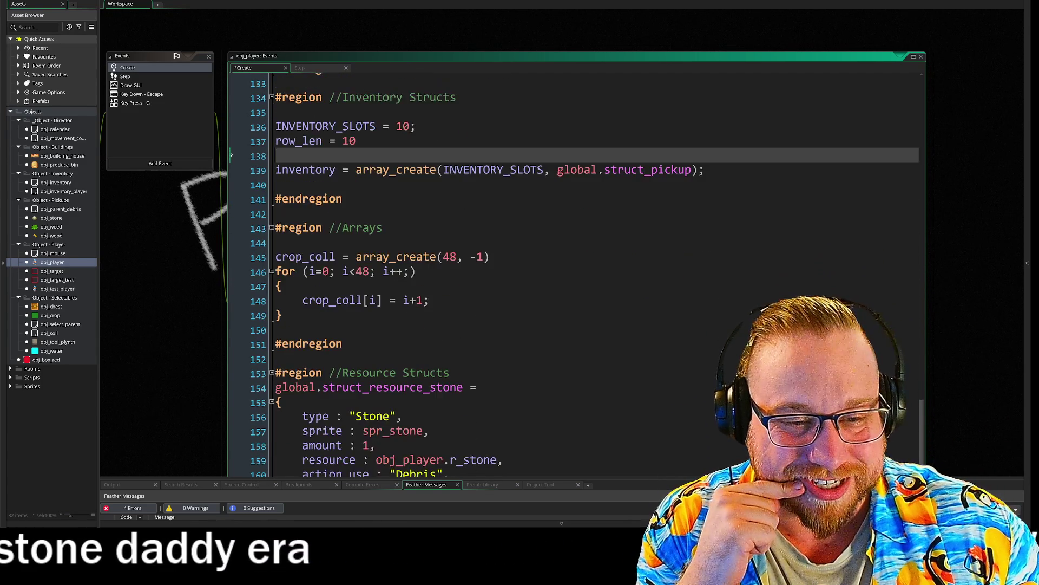
pyautogui.scroll(-2, 574, 271)
pyautogui.scroll(-1, 574, 270)
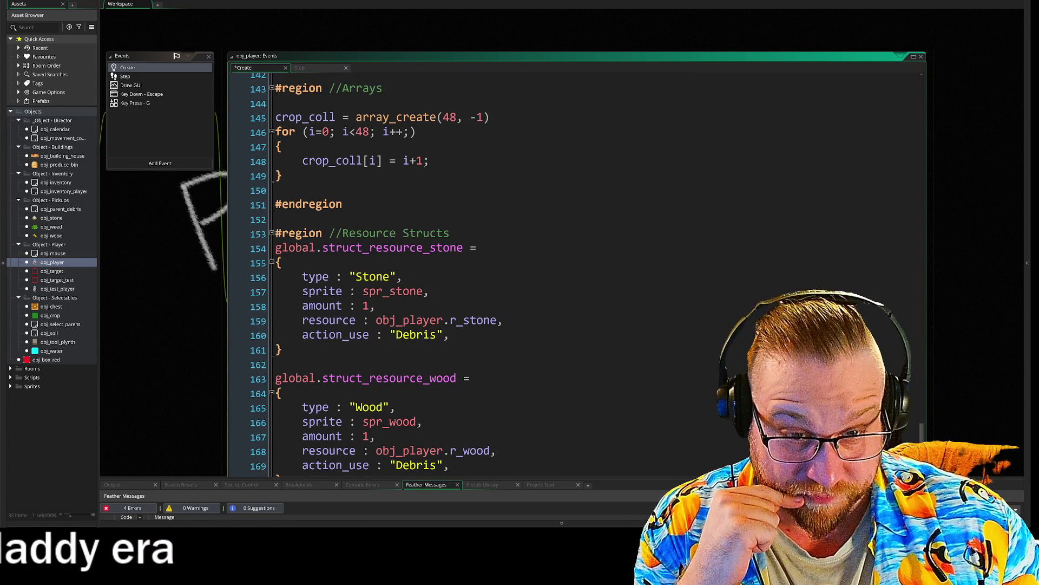
pyautogui.scroll(-4, 574, 271)
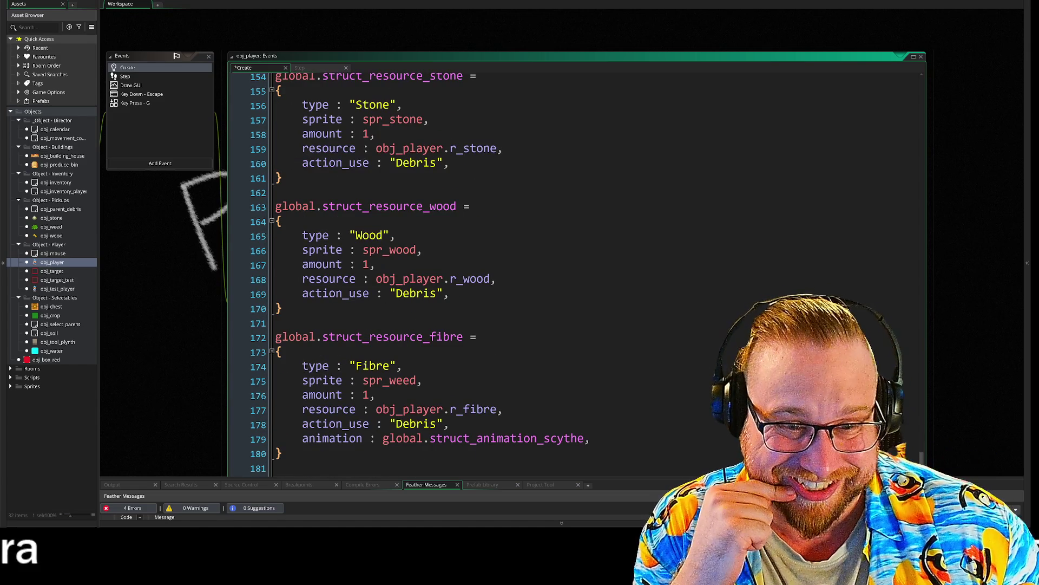
pyautogui.moveTo(283, 456); pyautogui.dragTo(265, 426)
# Delete everything from the Resource Structs region to the file end and trim trailing blank lines.
pyautogui.moveTo(241, 378)
pyautogui.mouseDown()
pyautogui.moveTo(255, 108)
pyautogui.moveTo(279, 93)
pyautogui.mouseUp()
pyautogui.scroll(1, 390, 227)
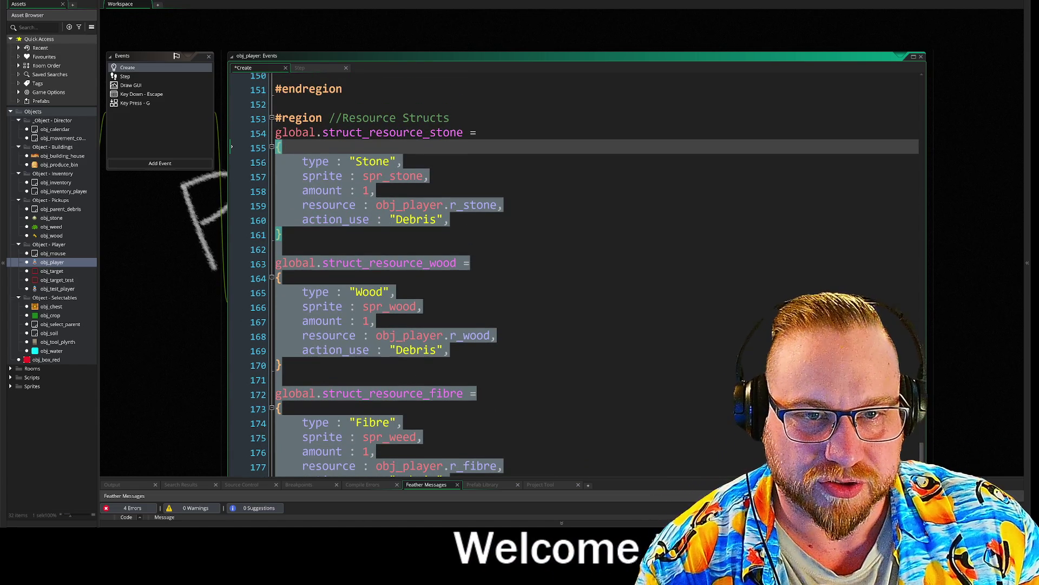
pyautogui.press('Up')
pyautogui.press('Up')
pyautogui.hotkey('ctrl', 'shift', 'End')
pyautogui.press('Delete')
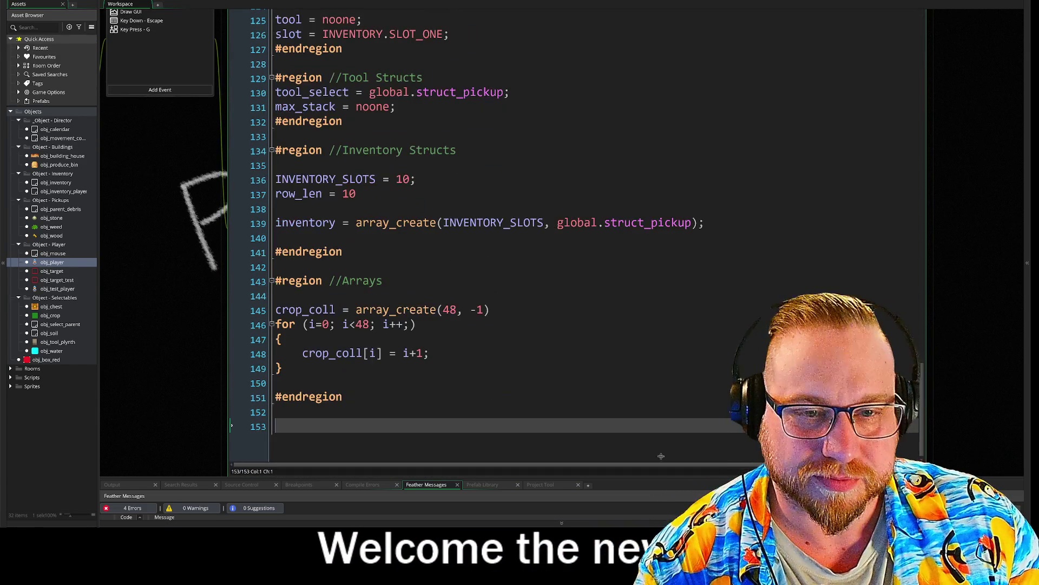
pyautogui.press('BackSpace')
pyautogui.press('BackSpace')
pyautogui.press('Up')
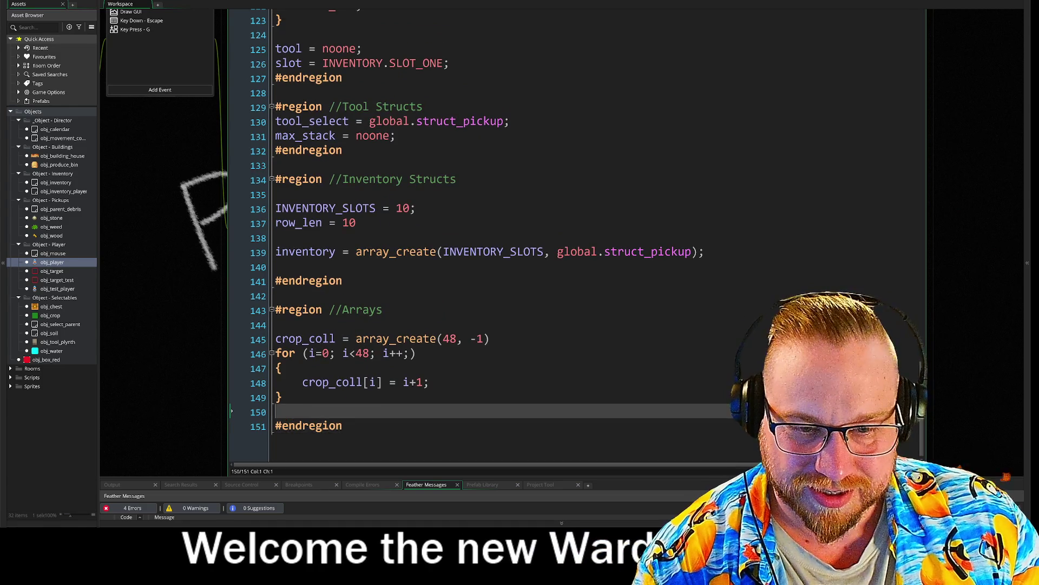
pyautogui.press('BackSpace')
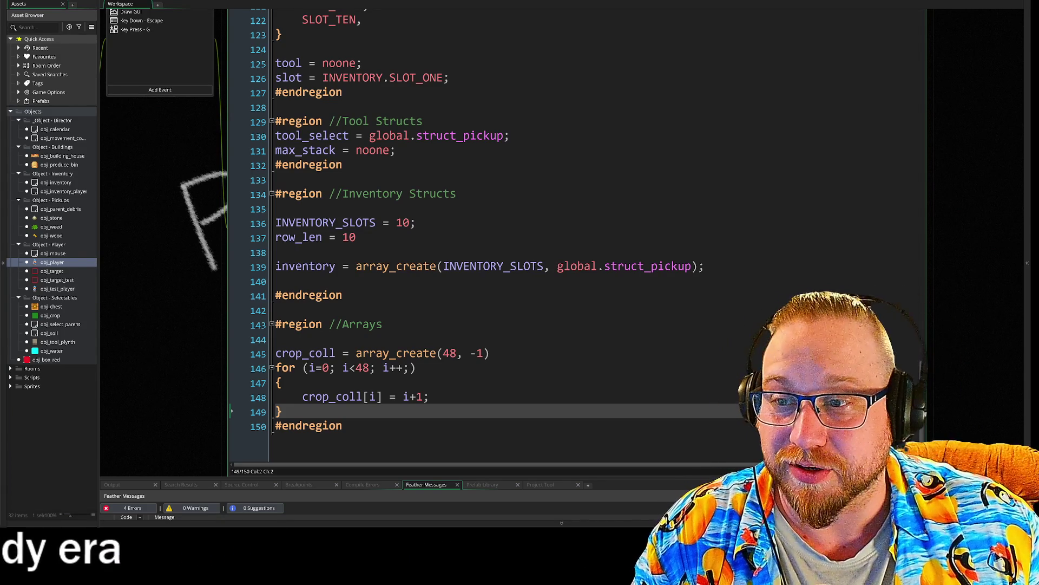
pyautogui.moveTo(433, 266)
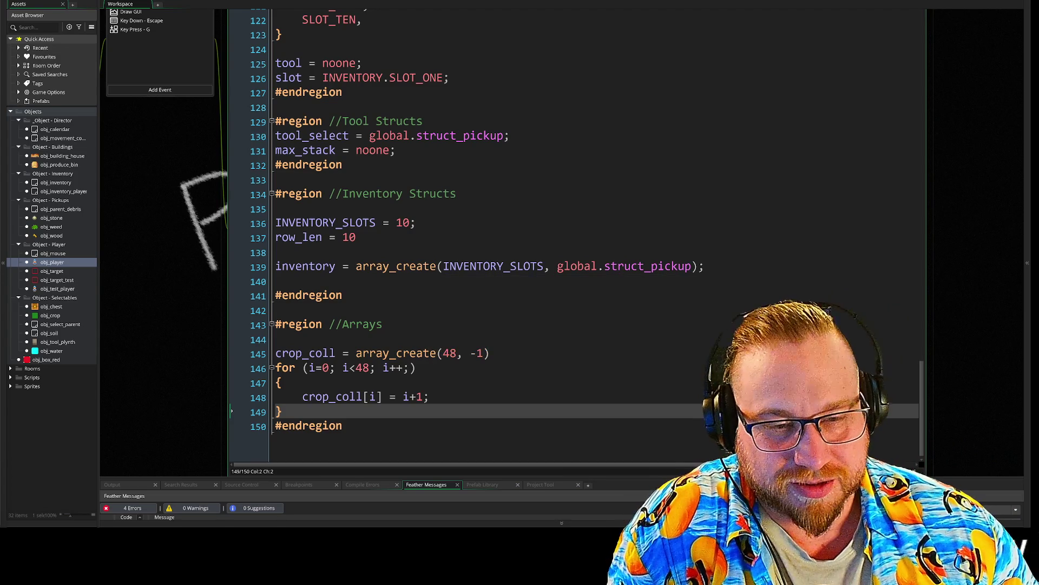
pyautogui.scroll(2, 463, 236)
pyautogui.scroll(3, 179, 316)
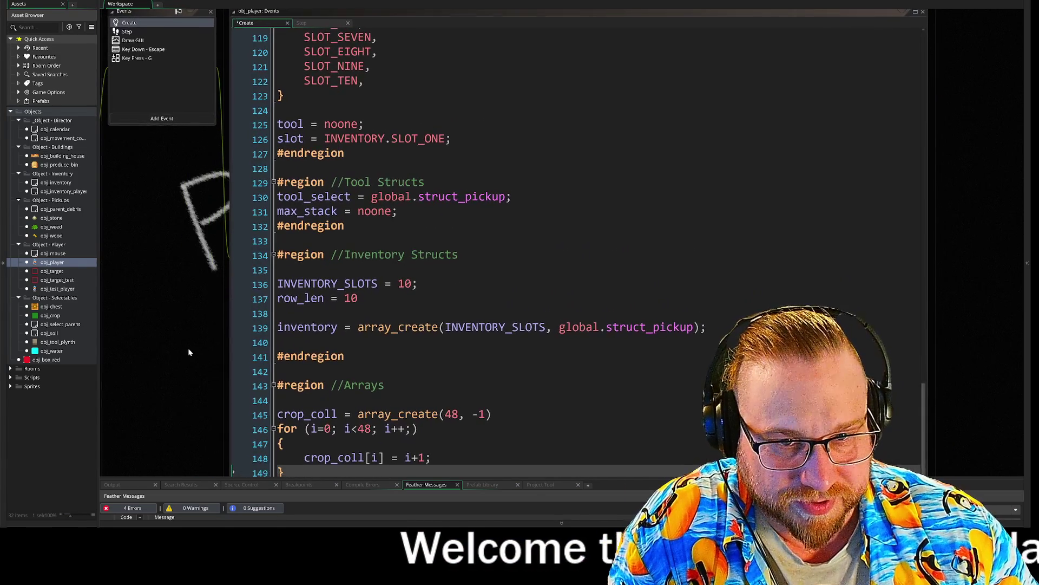
pyautogui.moveTo(331, 177)
pyautogui.mouseDown()
pyautogui.moveTo(425, 177)
pyautogui.moveTo(303, 206)
pyautogui.mouseUp()
pyautogui.click(397, 206)
pyautogui.moveTo(512, 191); pyautogui.dragTo(378, 191)
pyautogui.click(512, 191)
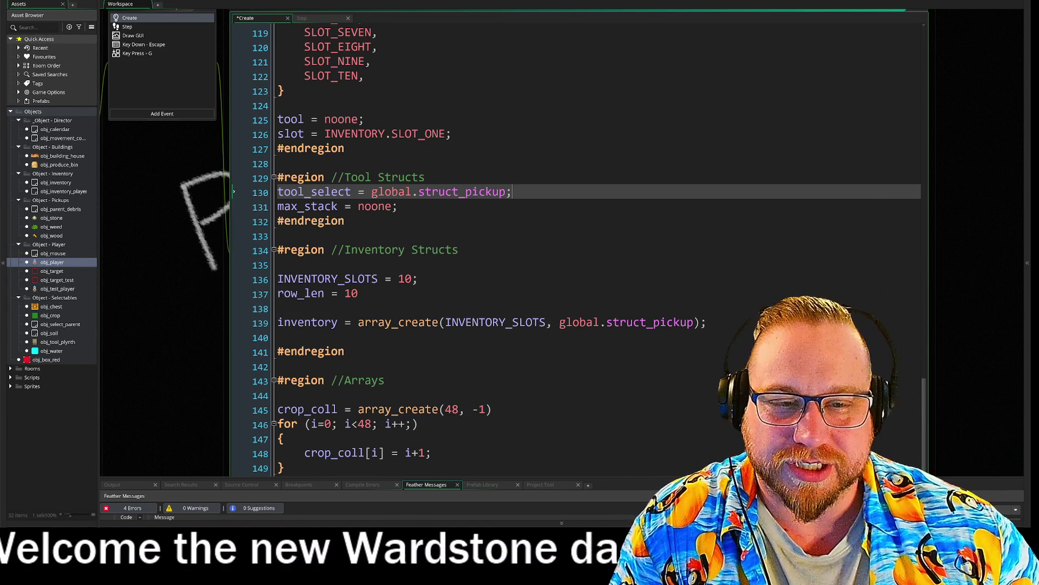
pyautogui.click(278, 265)
pyautogui.click(277, 337)
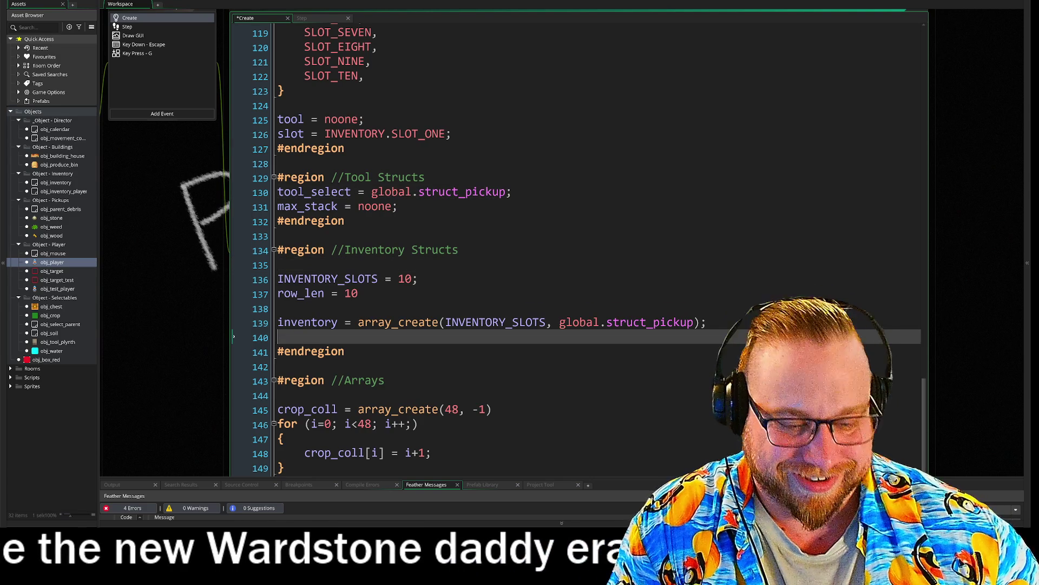
pyautogui.press('BackSpace')
pyautogui.click(278, 264)
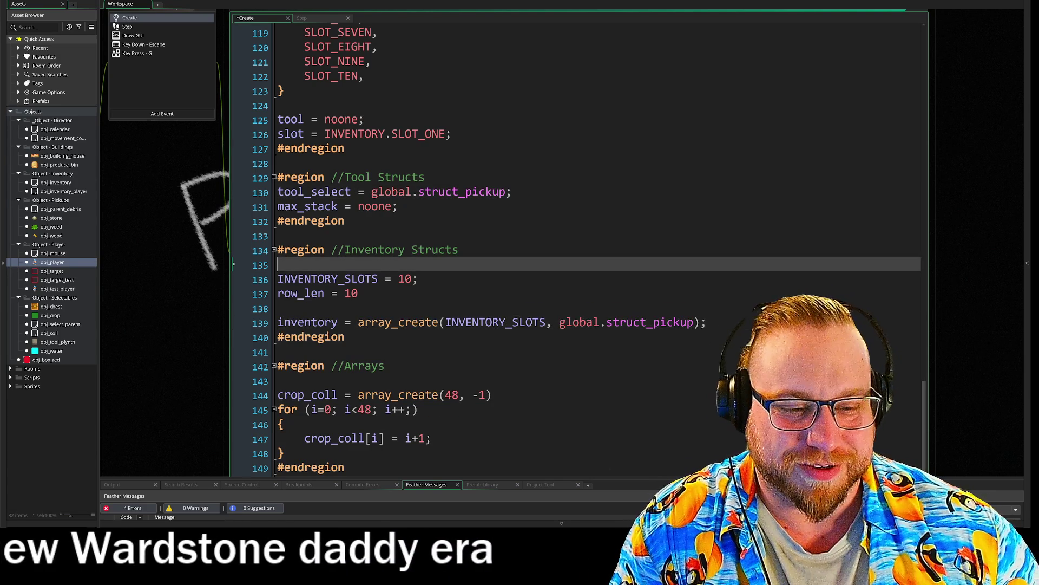
pyautogui.press('BackSpace')
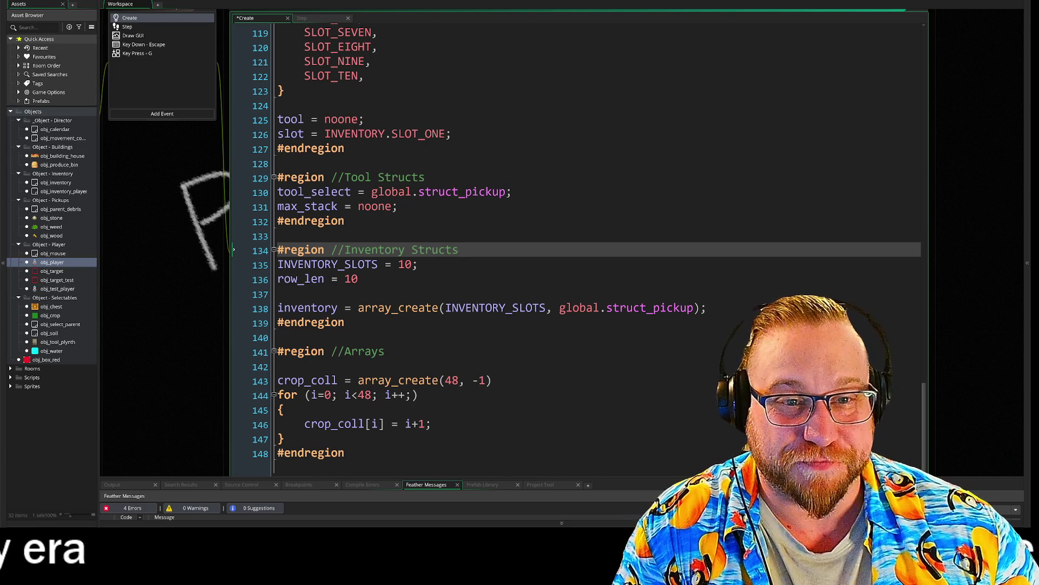
pyautogui.scroll(7, 541, 249)
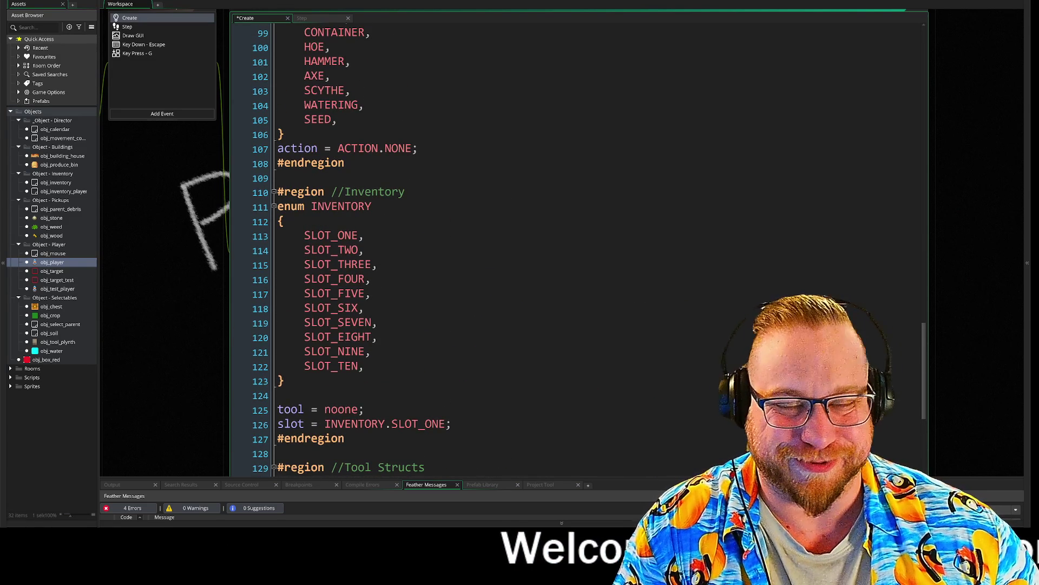
pyautogui.scroll(2, 541, 249)
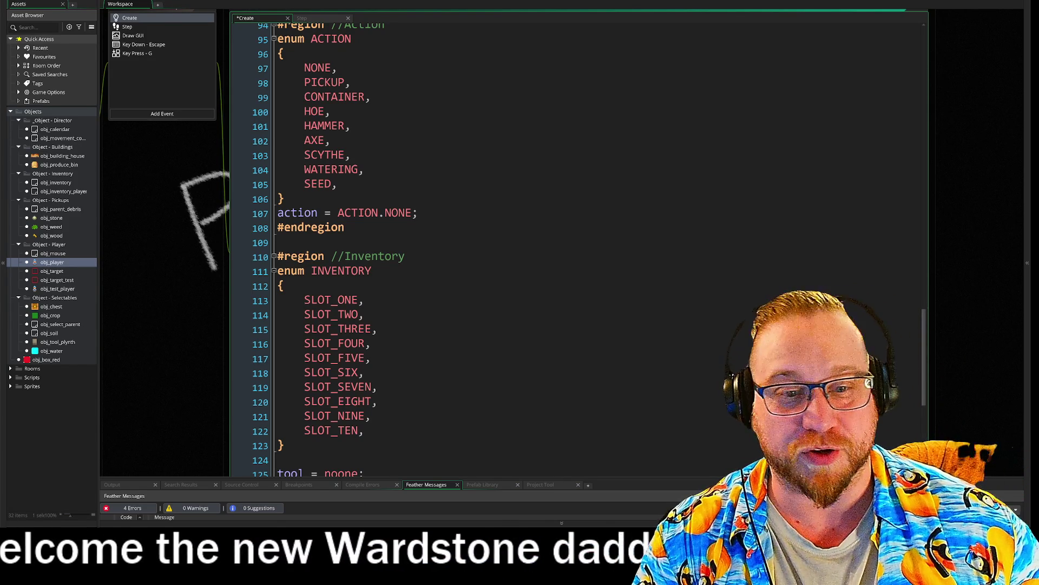
pyautogui.scroll(3, 542, 249)
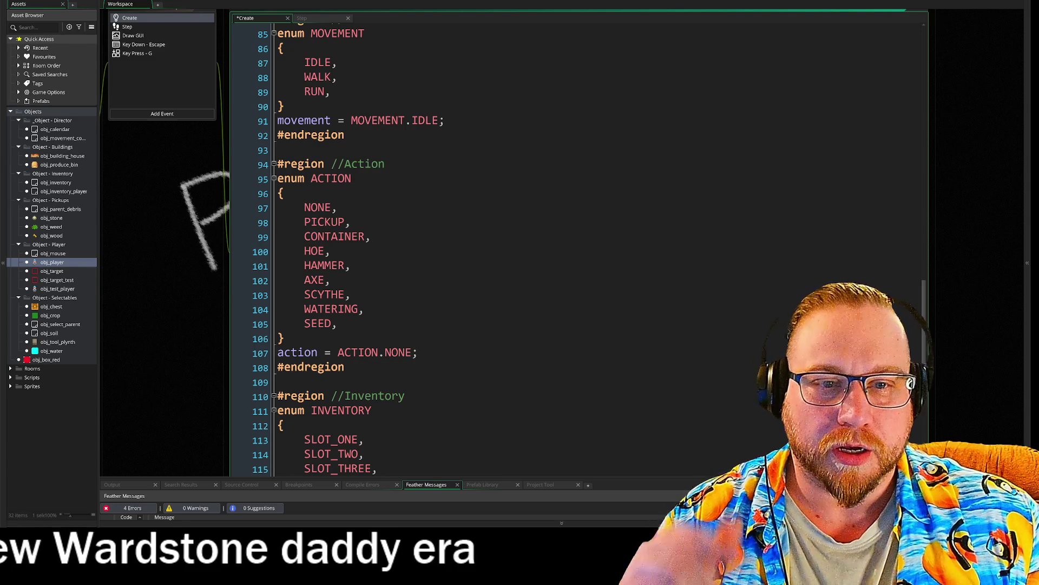
pyautogui.moveTo(304, 178)
pyautogui.mouseDown()
pyautogui.moveTo(417, 352)
pyautogui.moveTo(339, 323)
pyautogui.mouseUp()
pyautogui.hotkey('shift', 'Down')
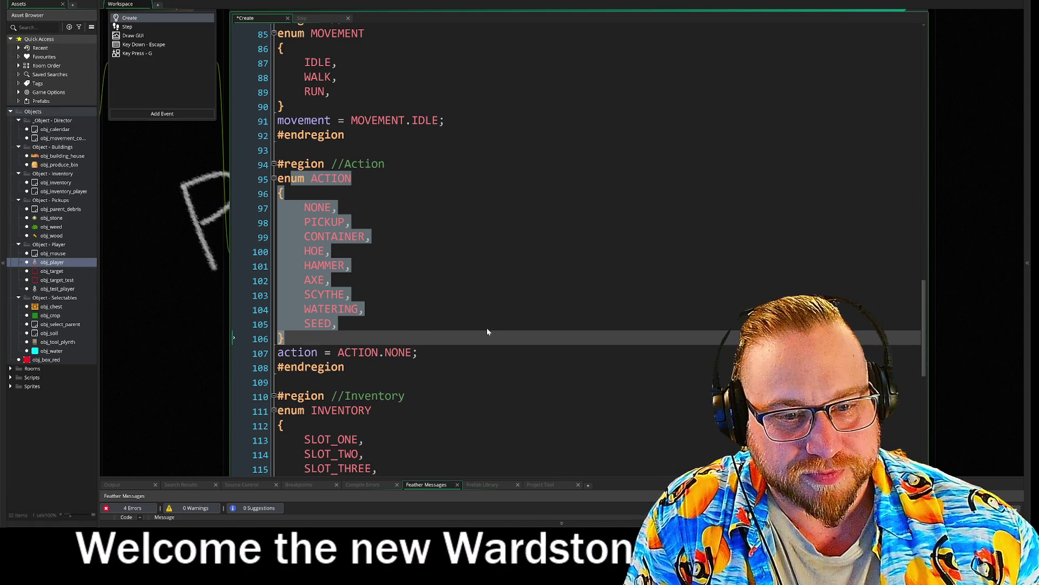
pyautogui.click(487, 328)
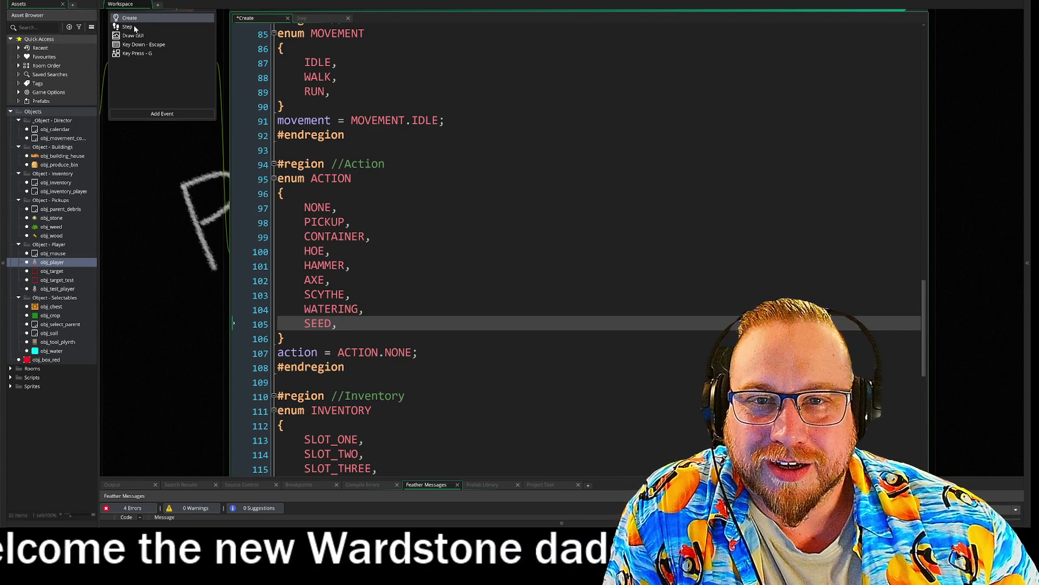
# Look over obj_player's Step code, then open obj_test_player's Create event with Movement and Targeting regions.
pyautogui.click(134, 27)
pyautogui.moveTo(183, 305); pyautogui.dragTo(122, 237)
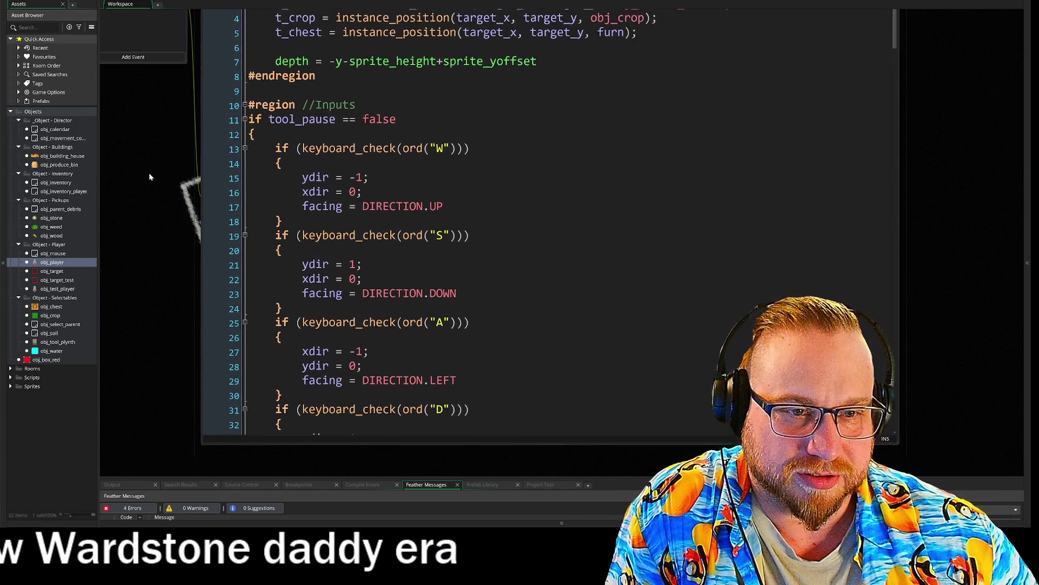
pyautogui.scroll(-7, 541, 227)
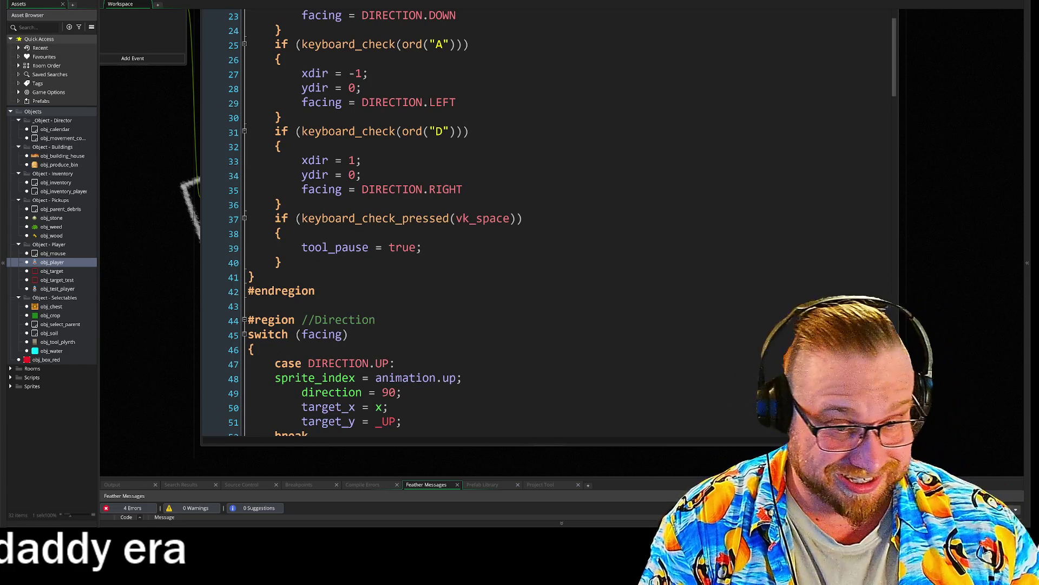
pyautogui.scroll(-4, 541, 227)
pyautogui.scroll(2, 542, 227)
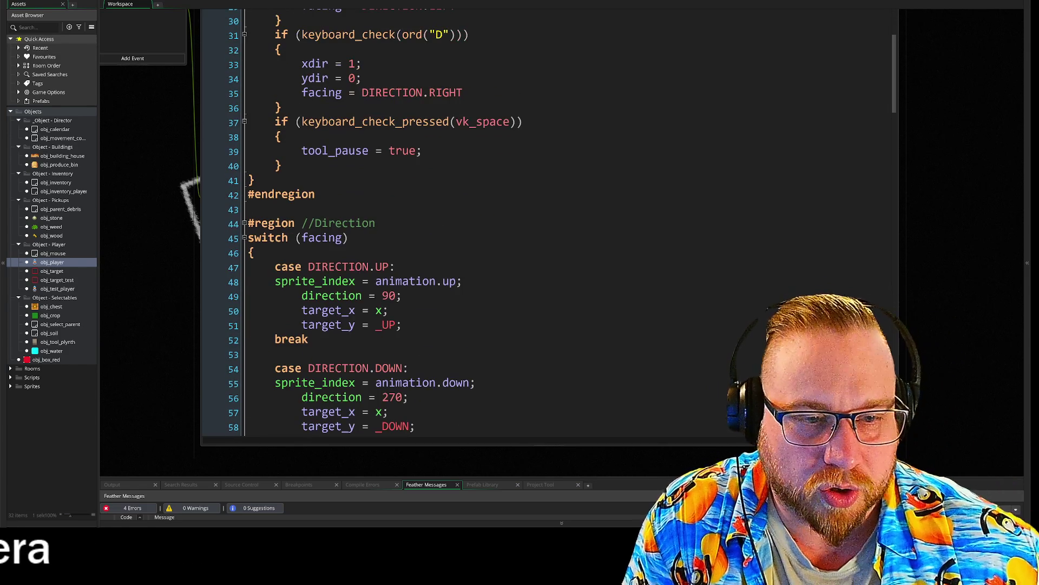
pyautogui.doubleClick(55, 289)
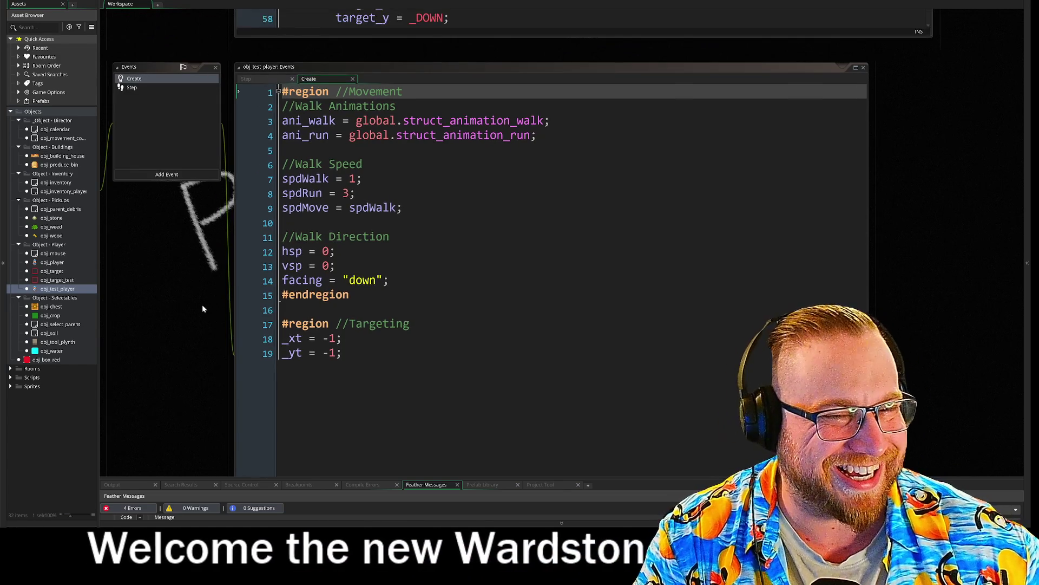
# Show obj_test_player's Step code from line 1, including the Directional switch on facing.
pyautogui.click(158, 77)
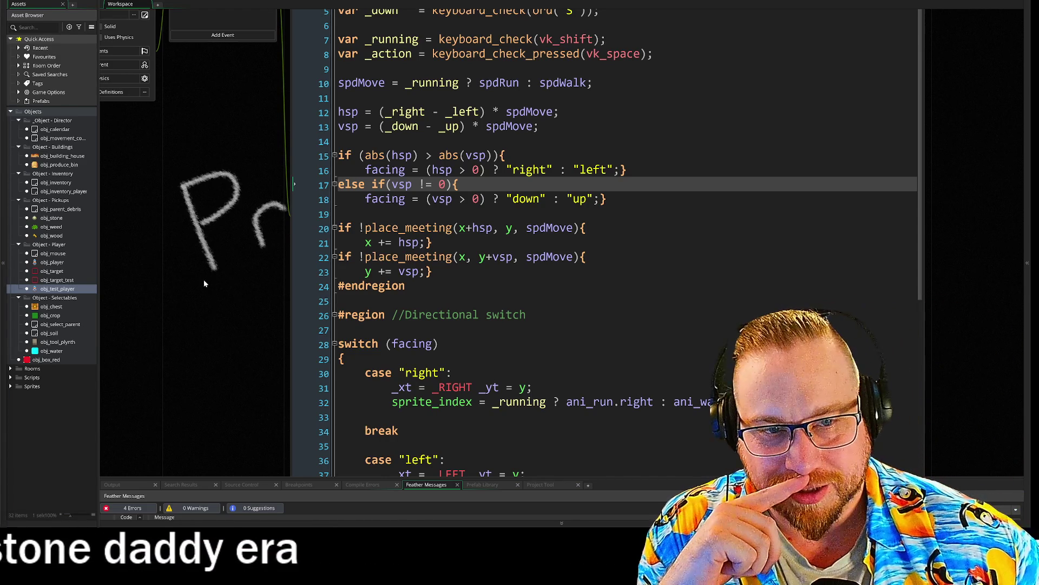
pyautogui.scroll(3, 205, 278)
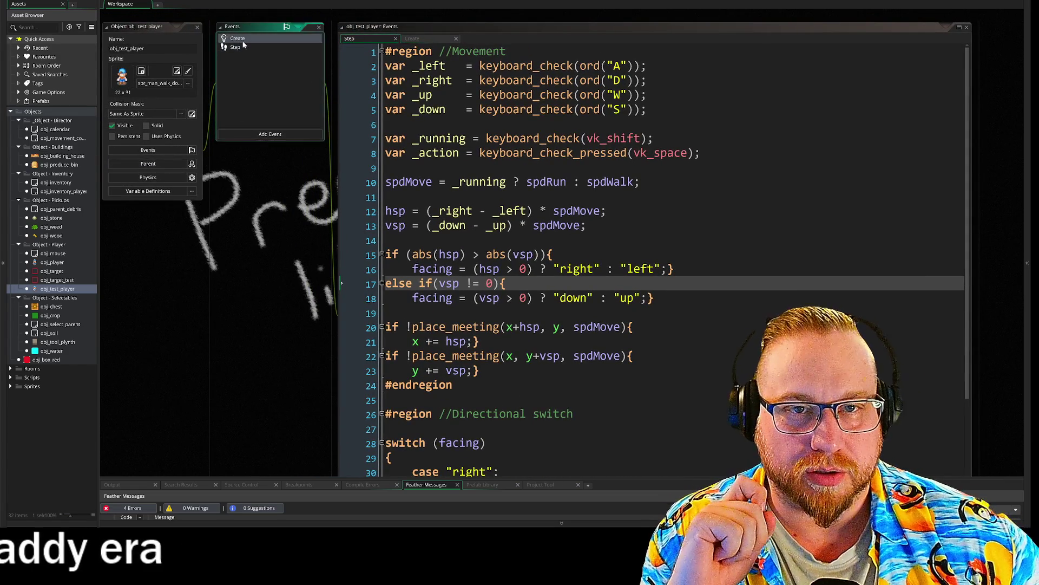
# Unfold the Tool Cycling region and its switch (slot) block in obj_player's Step code.
pyautogui.click(238, 38)
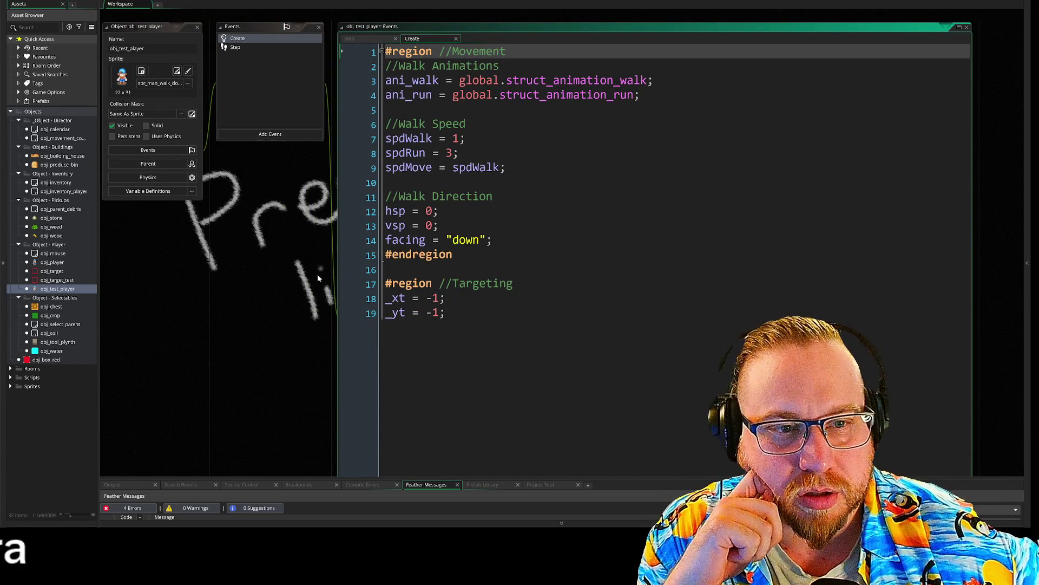
pyautogui.scroll(3, 290, 244)
pyautogui.moveTo(283, 102); pyautogui.dragTo(366, 118)
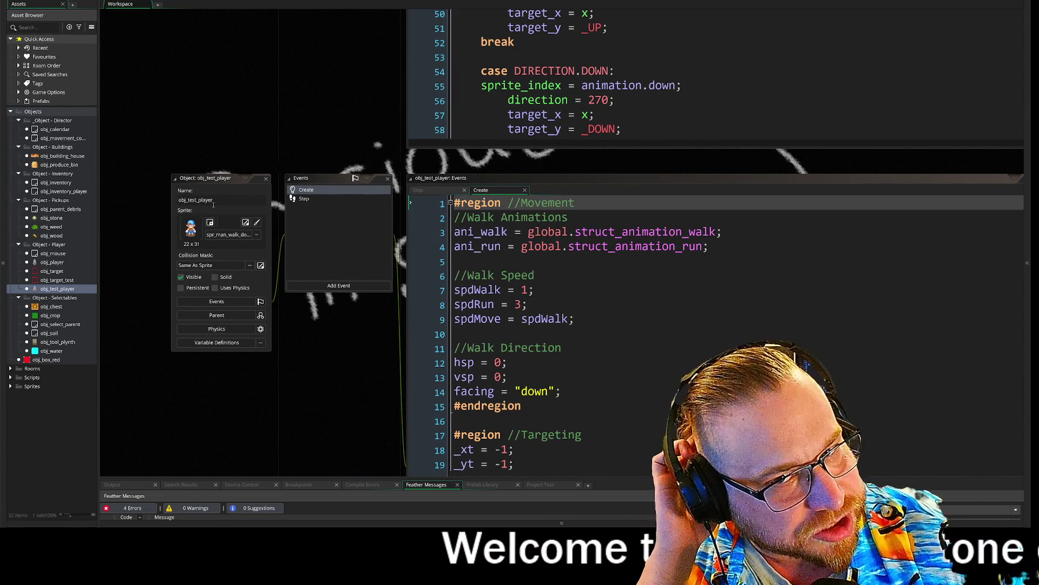
pyautogui.scroll(3, 348, 111)
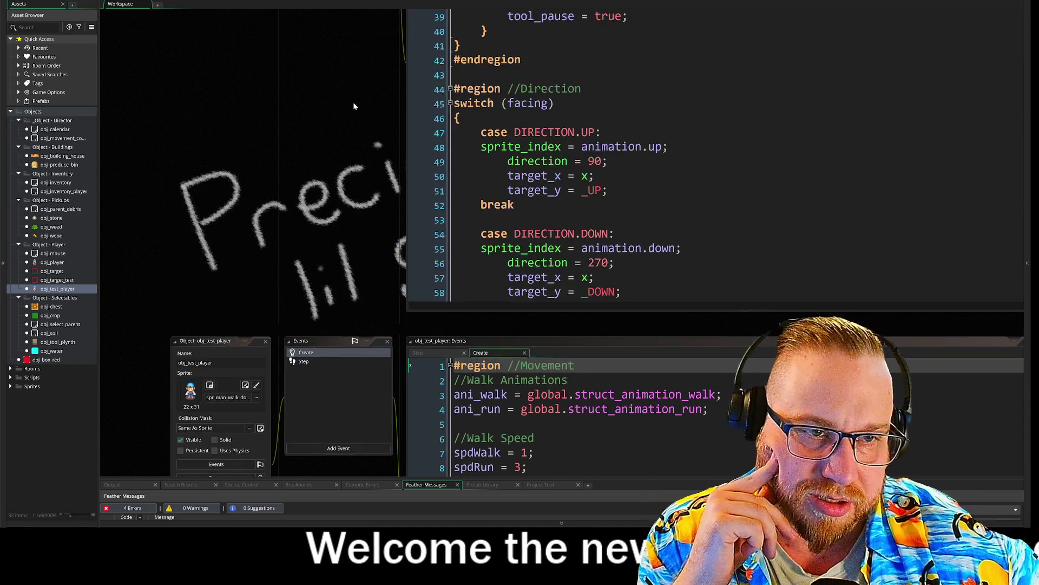
pyautogui.moveTo(348, 112); pyautogui.dragTo(292, 229)
pyautogui.scroll(-7, 536, 287)
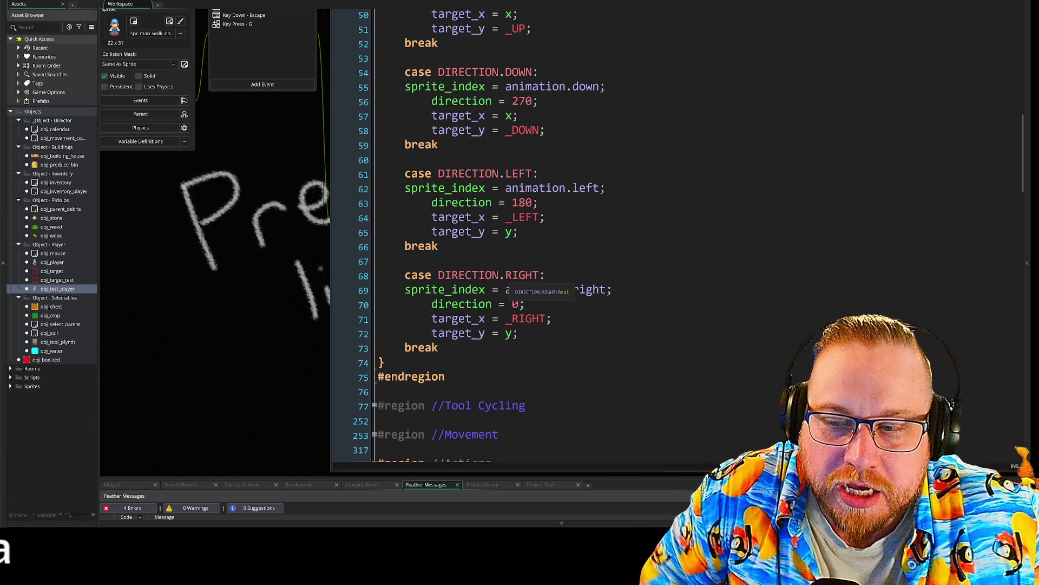
pyautogui.scroll(-4, 536, 287)
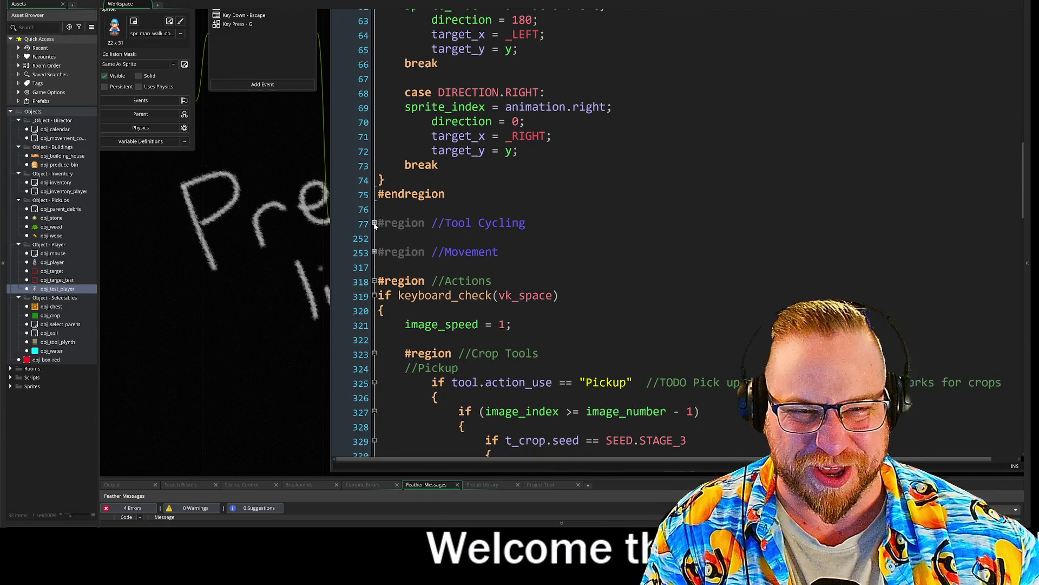
pyautogui.click(374, 223)
pyautogui.click(374, 252)
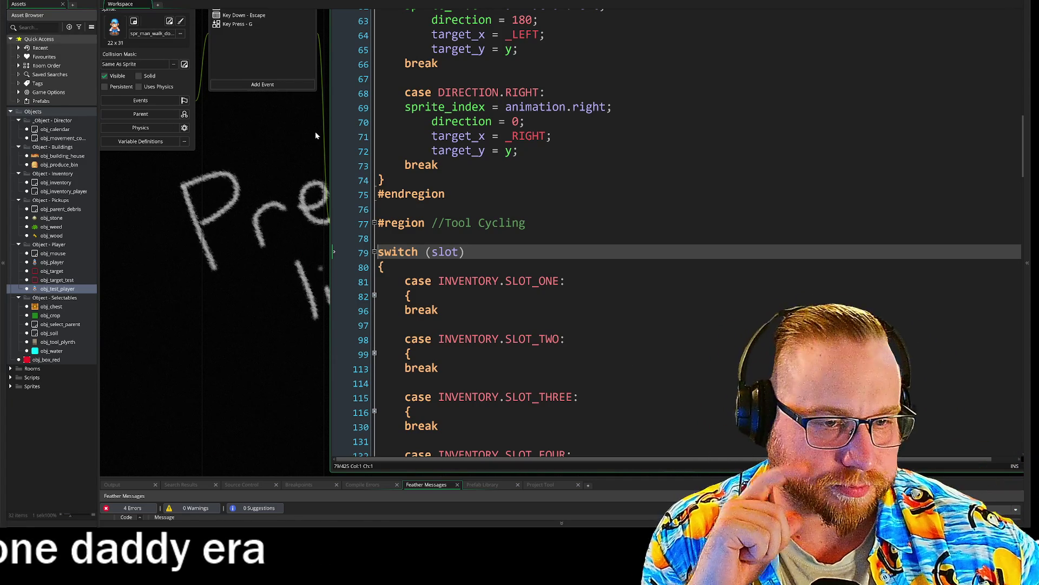
# Fold the Direction and Inputs regions in obj_player's Step code.
pyautogui.scroll(-1, 676, 243)
pyautogui.scroll(9, 676, 233)
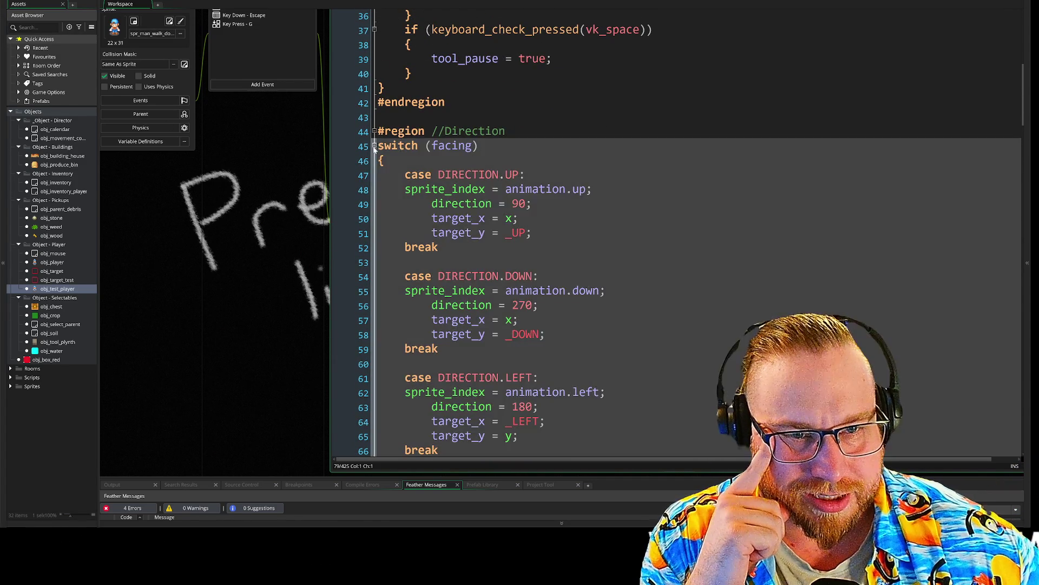
pyautogui.click(374, 131)
pyautogui.scroll(2, 334, 227)
pyautogui.scroll(8, 334, 227)
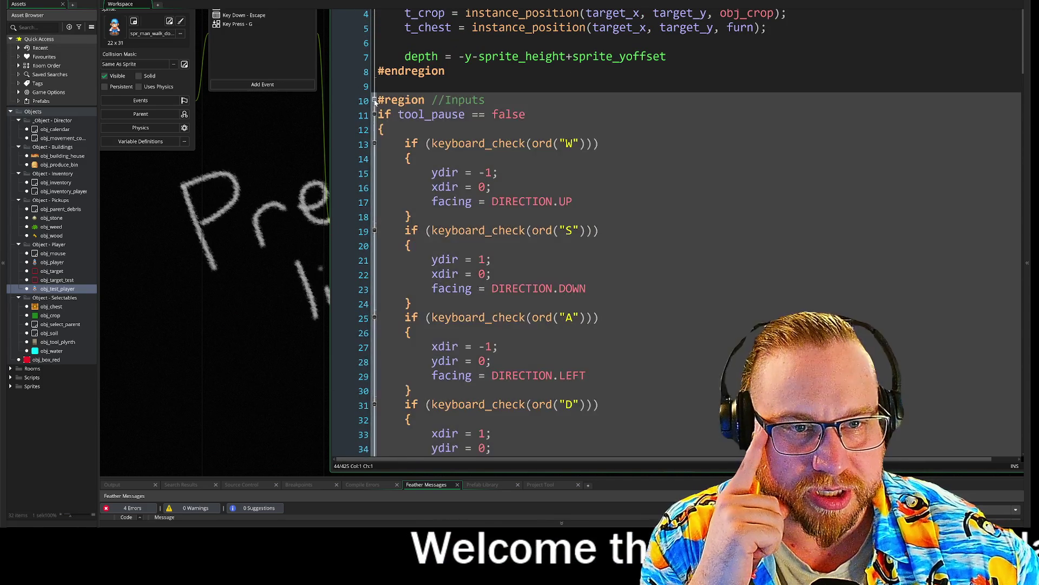
pyautogui.click(374, 100)
pyautogui.scroll(1, 334, 131)
pyautogui.moveTo(334, 132); pyautogui.dragTo(297, 262)
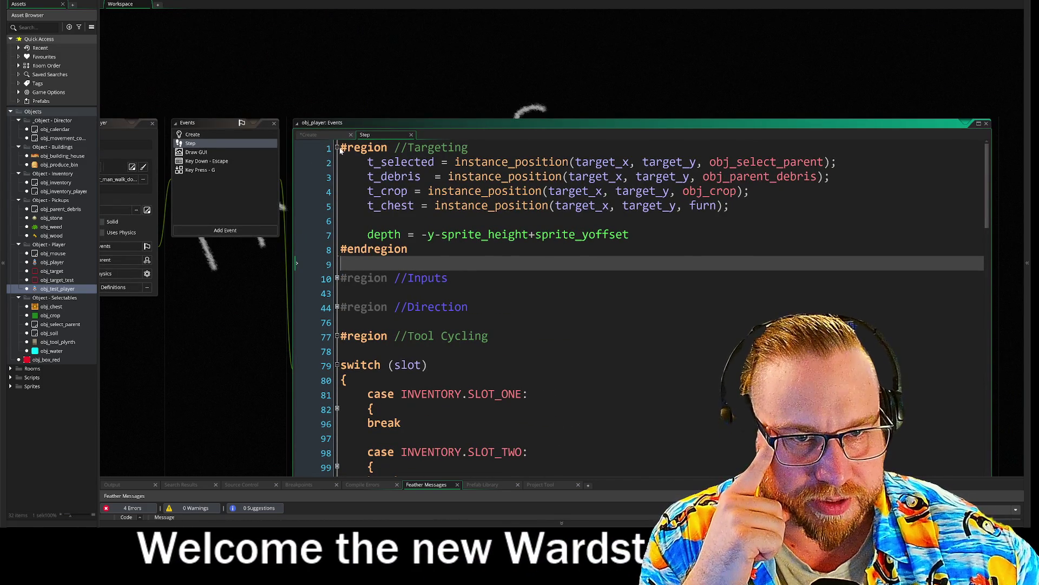
# Collapse #region //Targeting at line 1 and recenter the code editor on the slot cases.
pyautogui.click(337, 148)
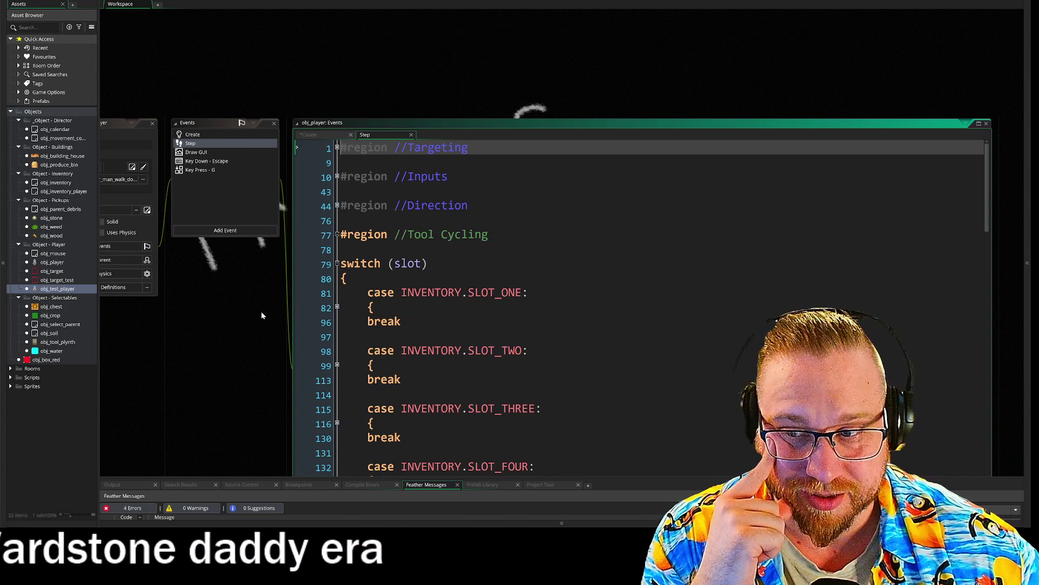
pyautogui.moveTo(269, 359); pyautogui.dragTo(243, 295)
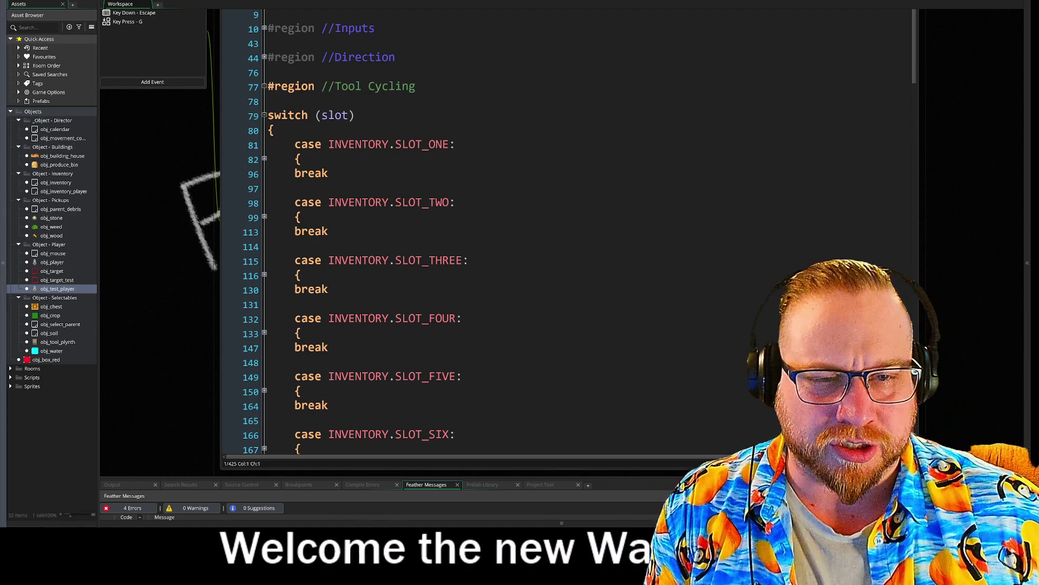
pyautogui.scroll(-1, 168, 244)
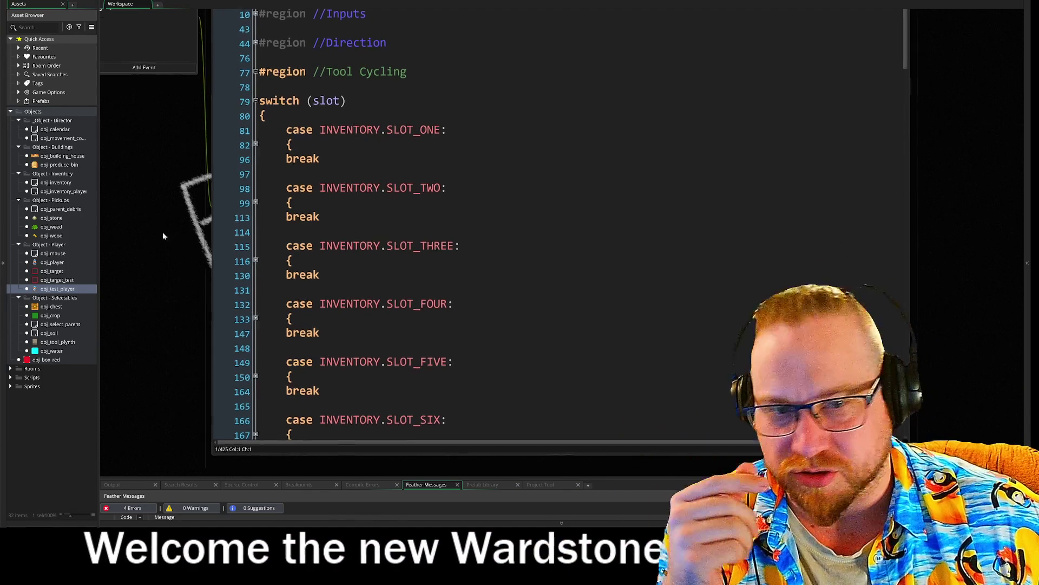
pyautogui.scroll(-2, 158, 238)
pyautogui.scroll(-3, 183, 177)
pyautogui.moveTo(183, 177)
pyautogui.mouseDown()
pyautogui.moveTo(122, 209)
pyautogui.moveTo(128, 247)
pyautogui.moveTo(133, 226)
pyautogui.mouseUp()
pyautogui.scroll(-1, 118, 212)
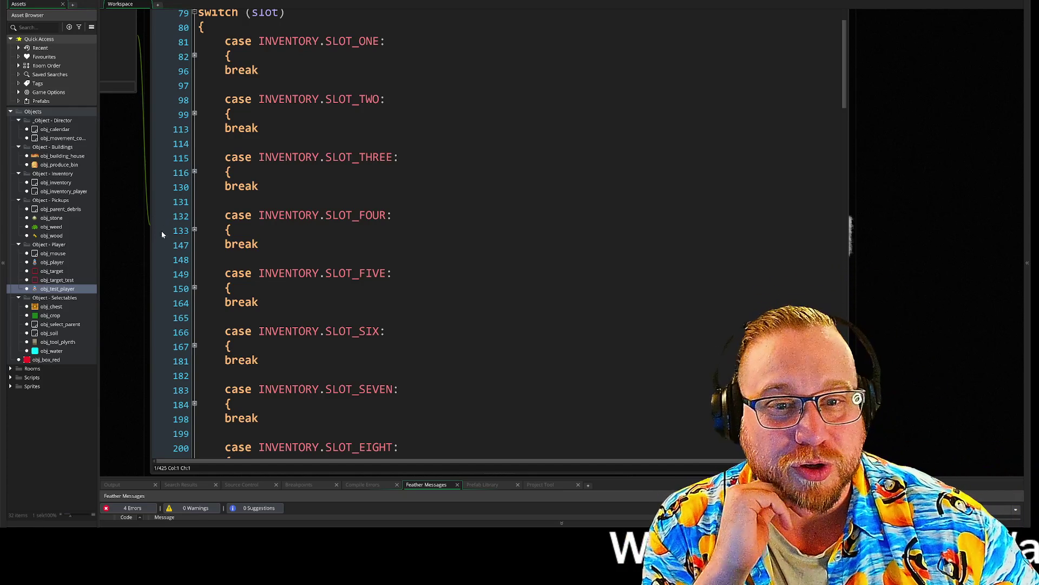
pyautogui.scroll(-3, 151, 241)
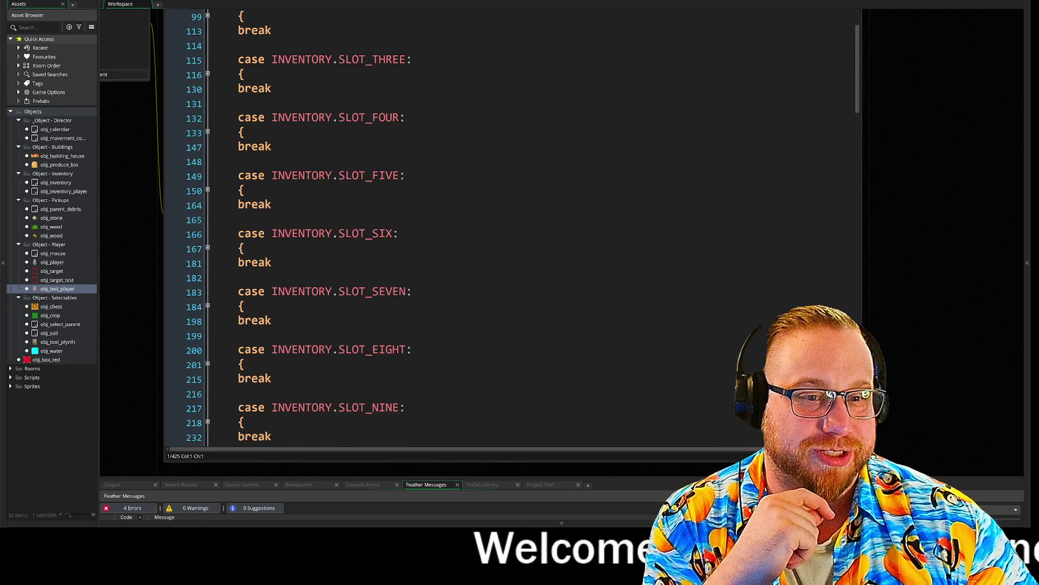
pyautogui.scroll(3, 523, 228)
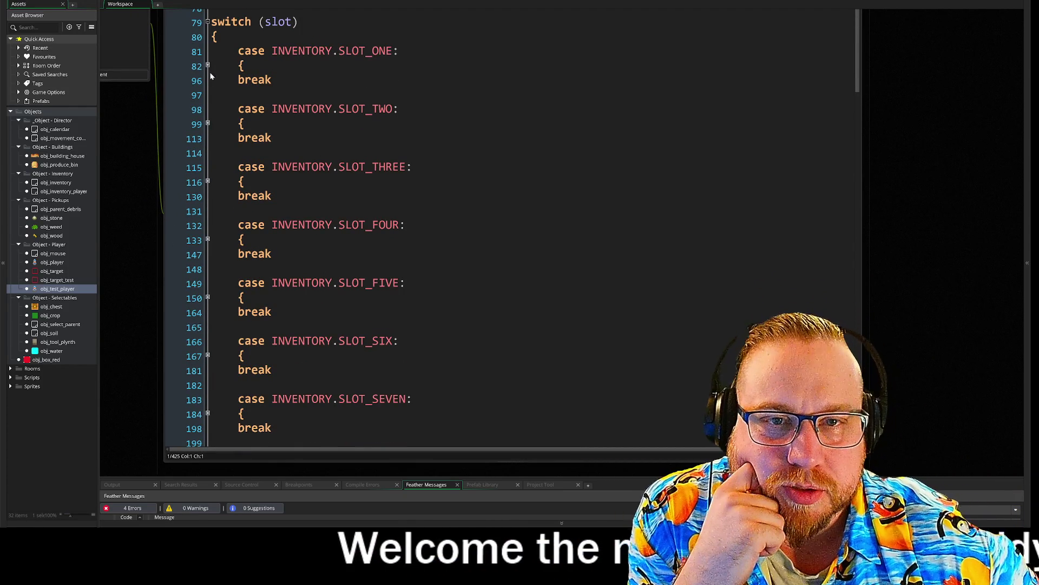
pyautogui.click(209, 67)
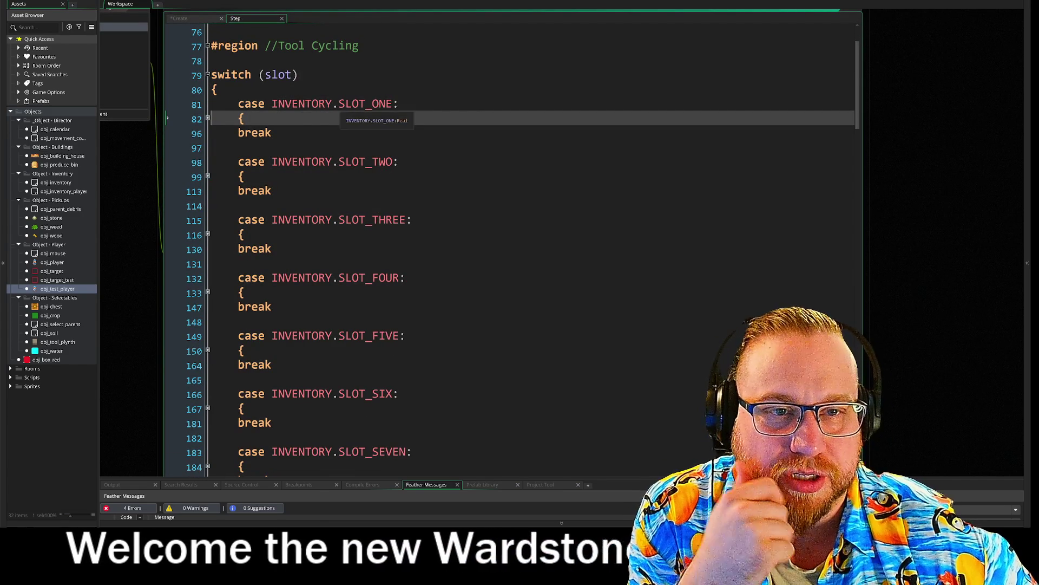
pyautogui.click(339, 103)
pyautogui.moveTo(338, 103); pyautogui.dragTo(392, 107)
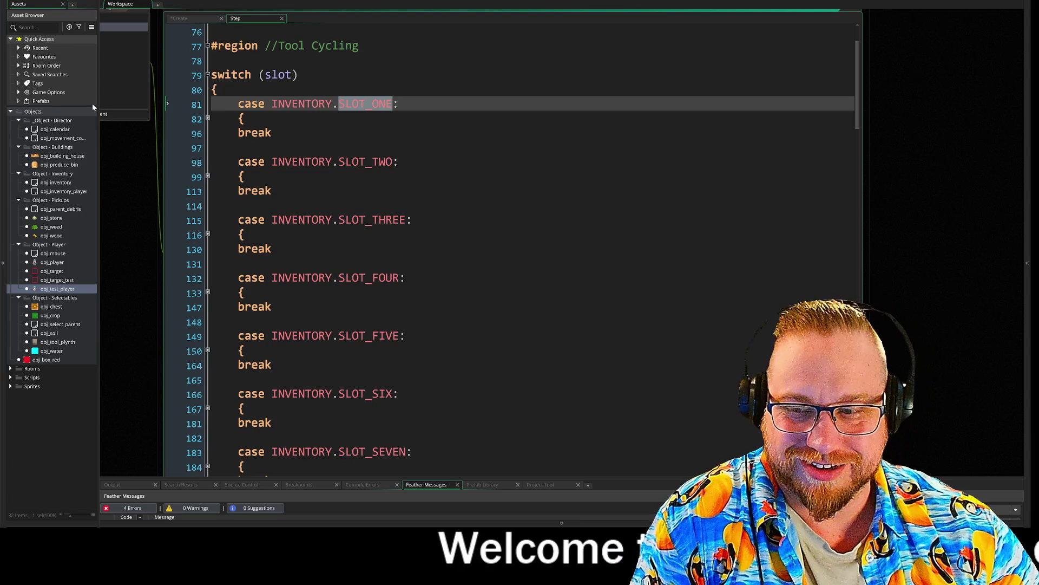
pyautogui.scroll(-1, 508, 249)
pyautogui.click(272, 204)
pyautogui.scroll(2, 509, 249)
pyautogui.click(208, 140)
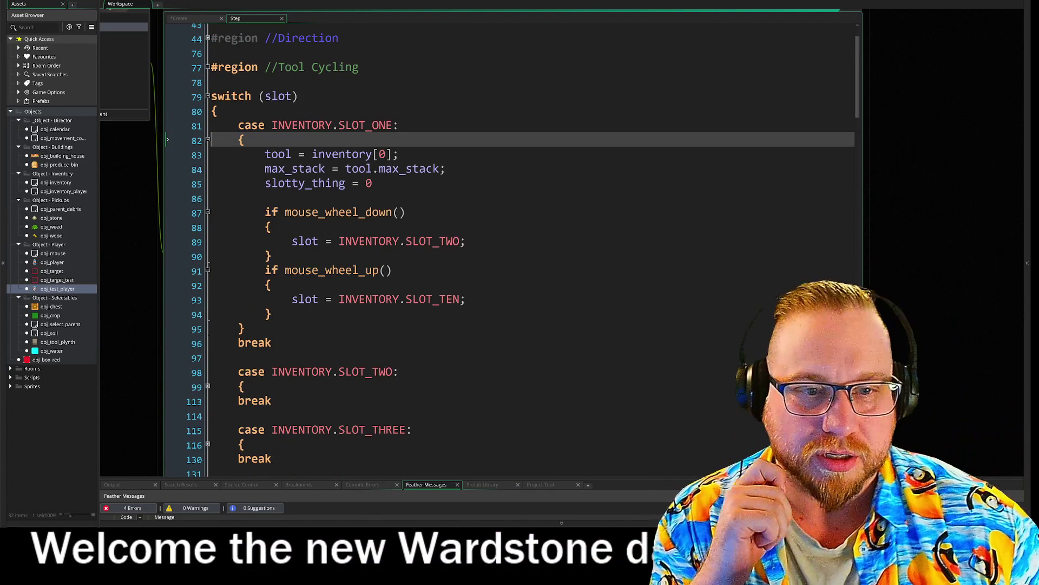
pyautogui.moveTo(142, 193); pyautogui.dragTo(199, 155)
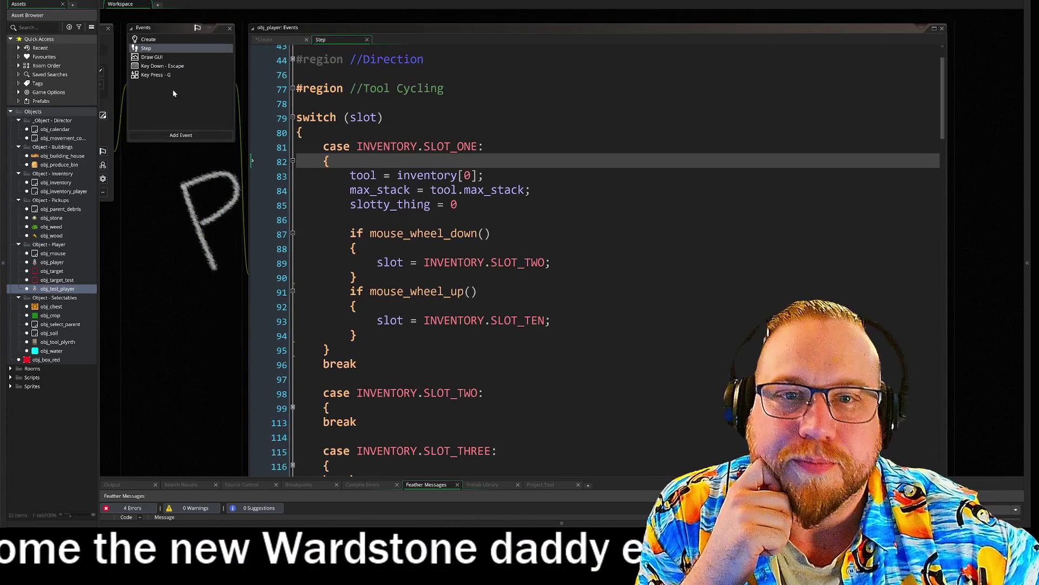
pyautogui.click(146, 43)
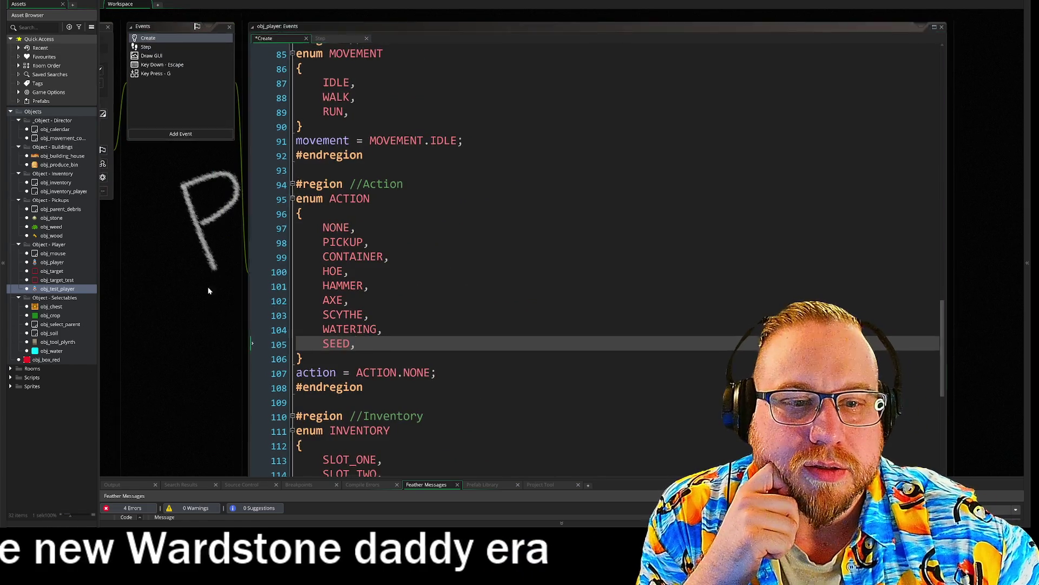
pyautogui.scroll(-5, 209, 294)
pyautogui.scroll(-3, 228, 140)
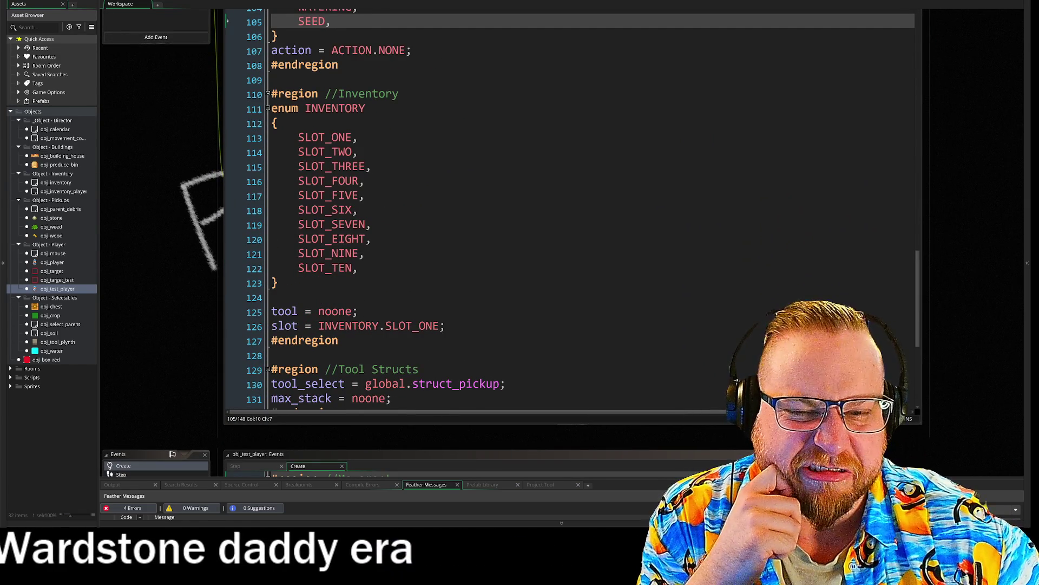
pyautogui.scroll(-1, 251, 233)
pyautogui.scroll(1, 251, 233)
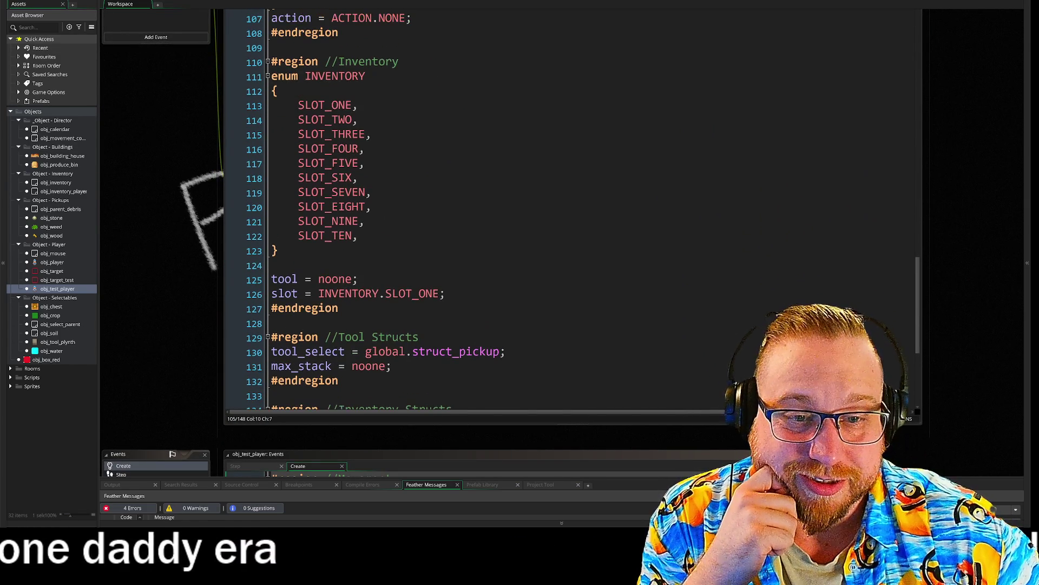
pyautogui.scroll(2, 206, 206)
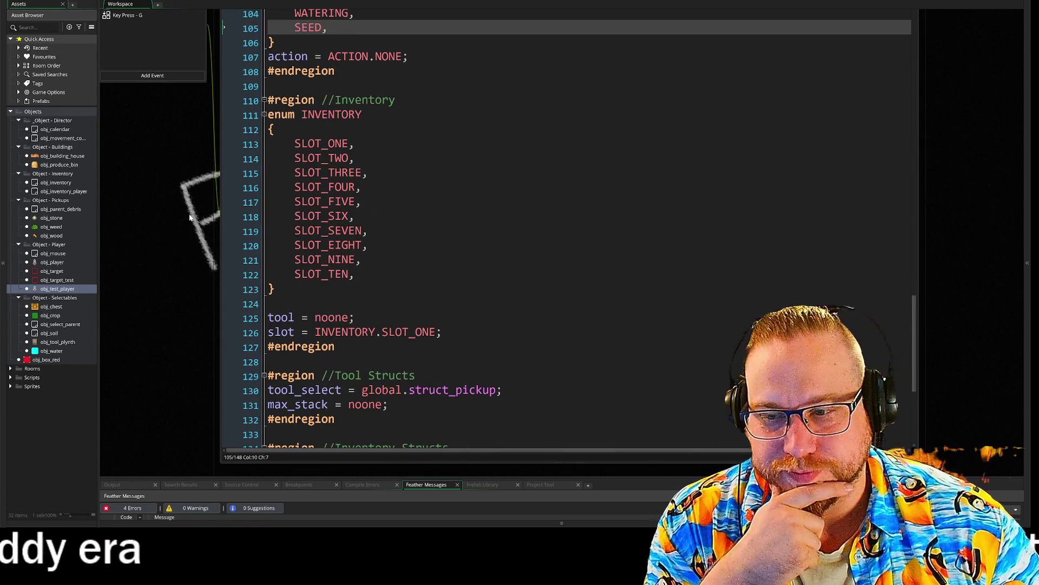
pyautogui.click(280, 318)
pyautogui.moveTo(267, 331); pyautogui.dragTo(382, 331)
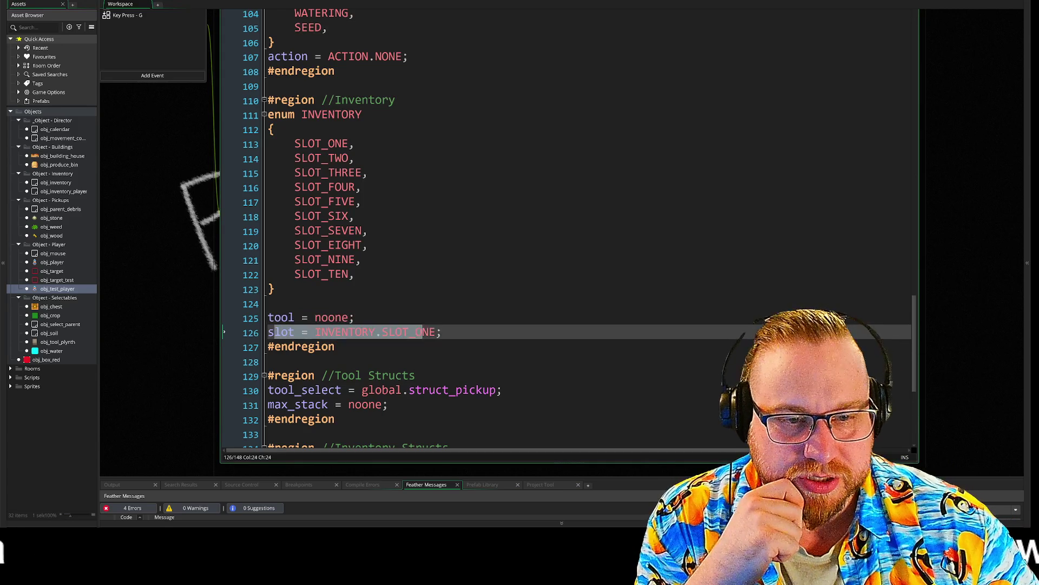
pyautogui.scroll(-3, 474, 228)
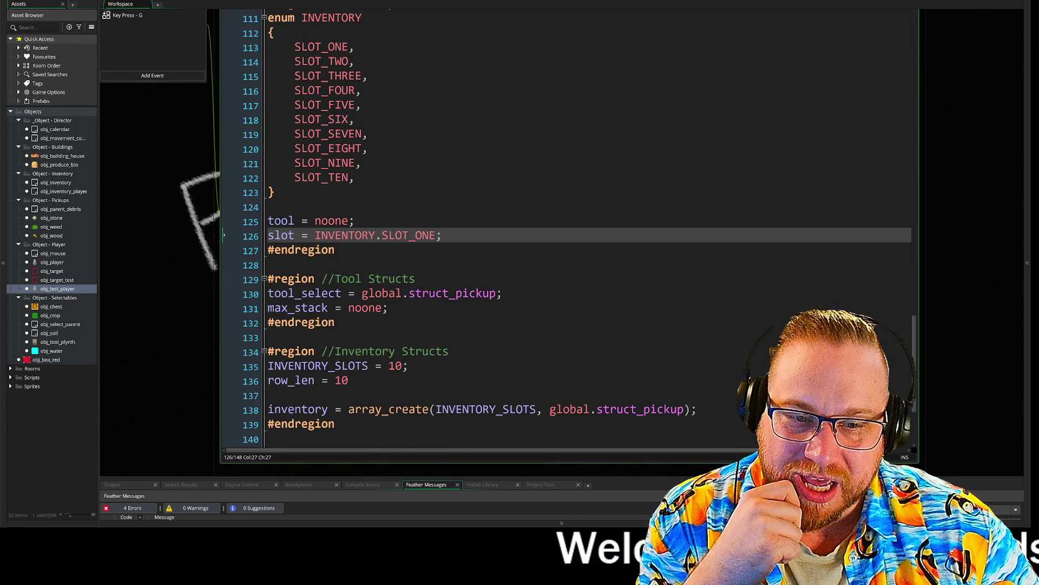
pyautogui.scroll(-3, 474, 228)
pyautogui.scroll(10, 474, 228)
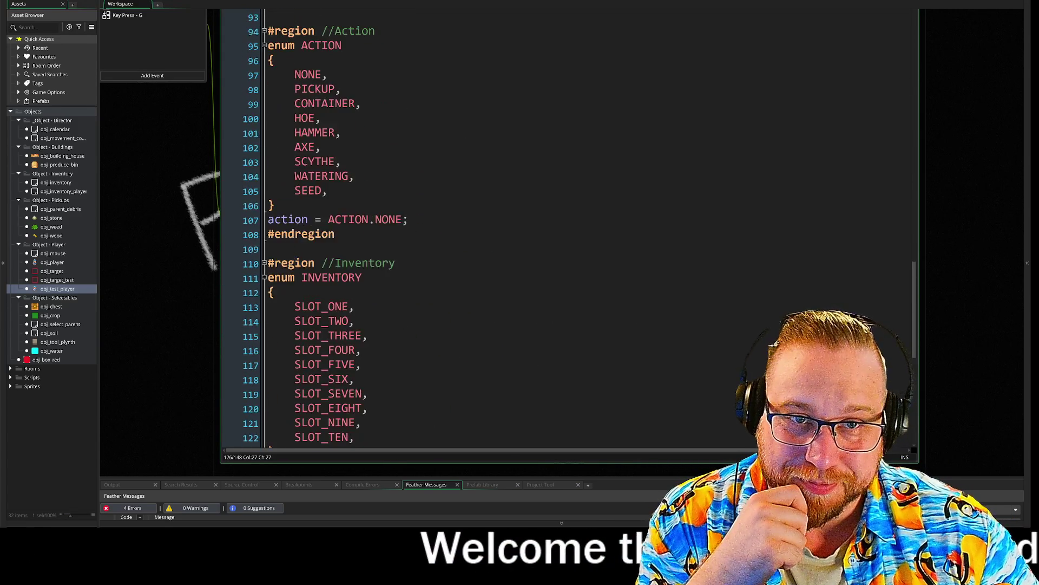
pyautogui.scroll(12, 475, 228)
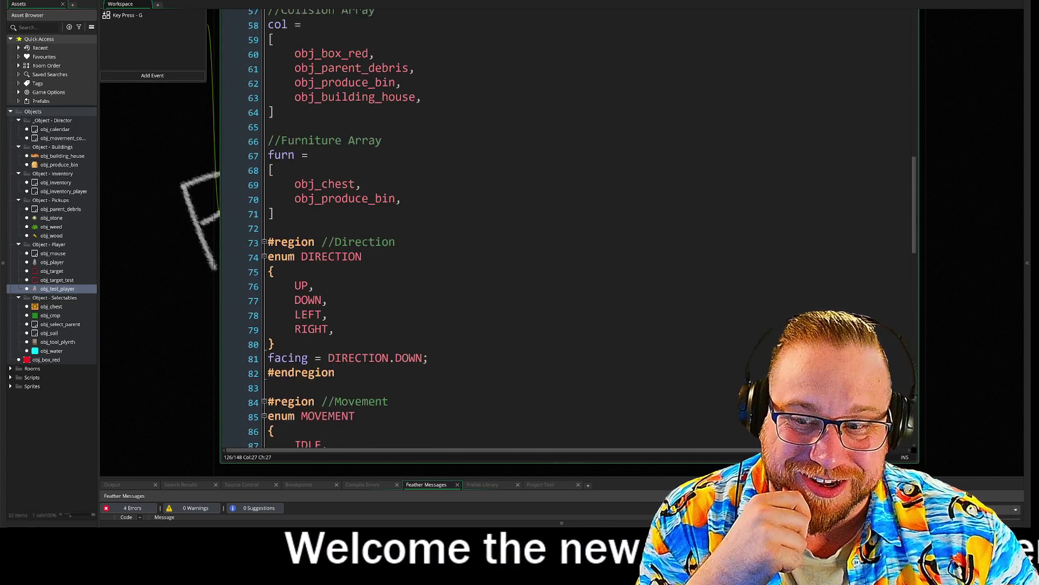
pyautogui.scroll(10, 474, 228)
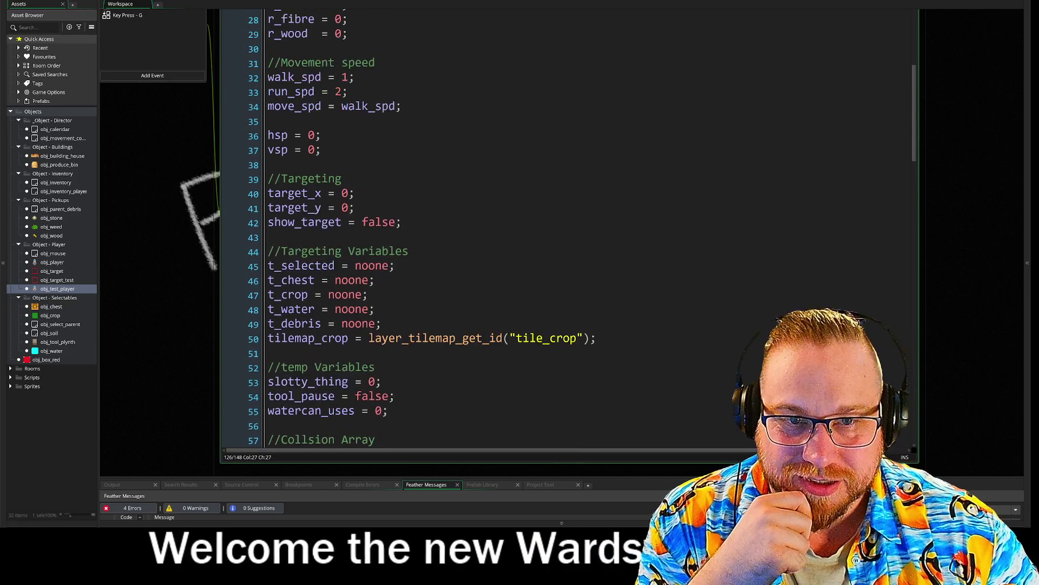
pyautogui.scroll(2, 475, 228)
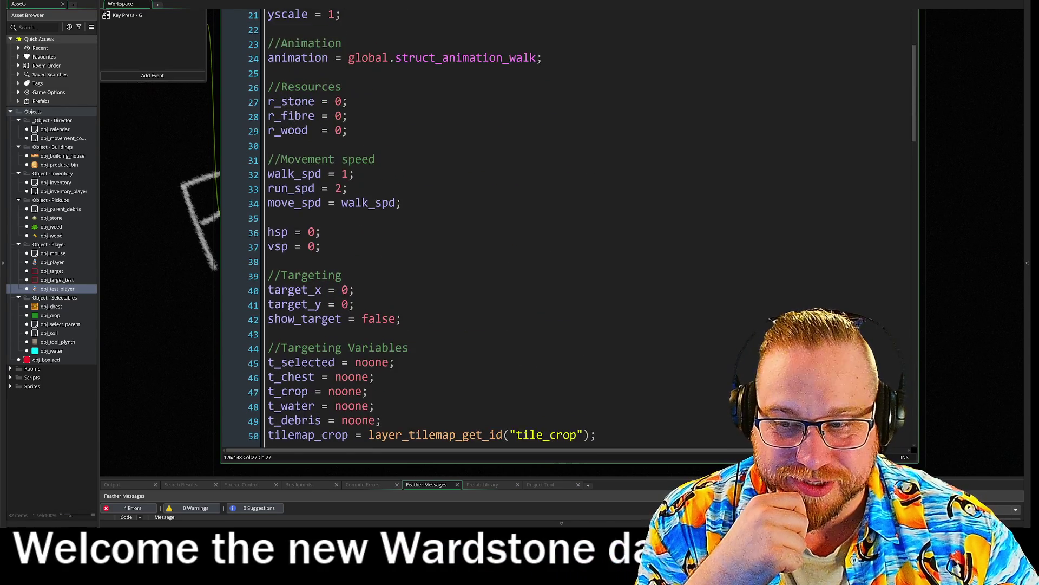
pyautogui.scroll(6, 474, 228)
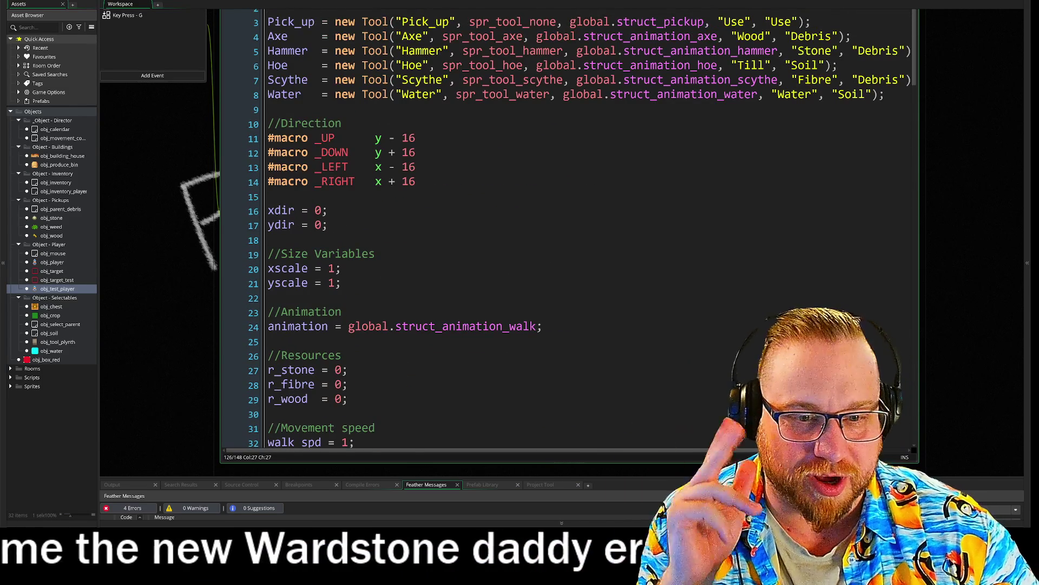
pyautogui.scroll(-10, 474, 228)
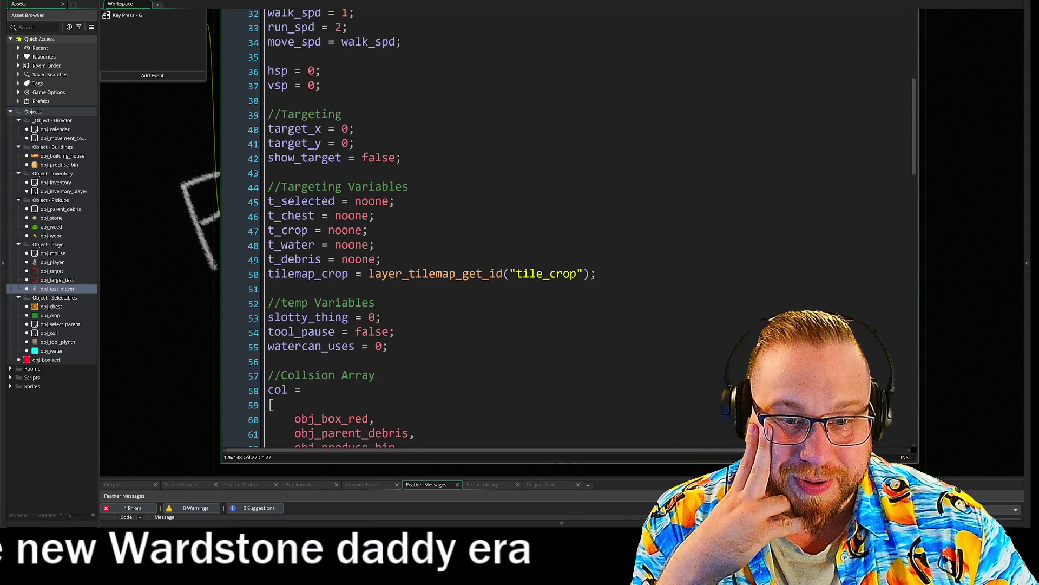
pyautogui.scroll(-2, 474, 228)
pyautogui.click(275, 220)
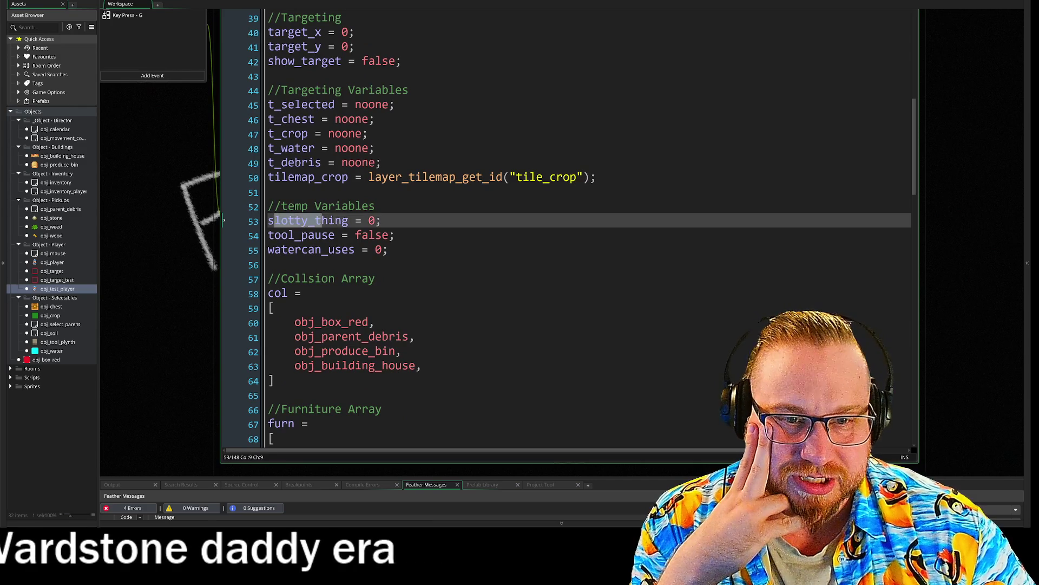
pyautogui.scroll(2, 177, 160)
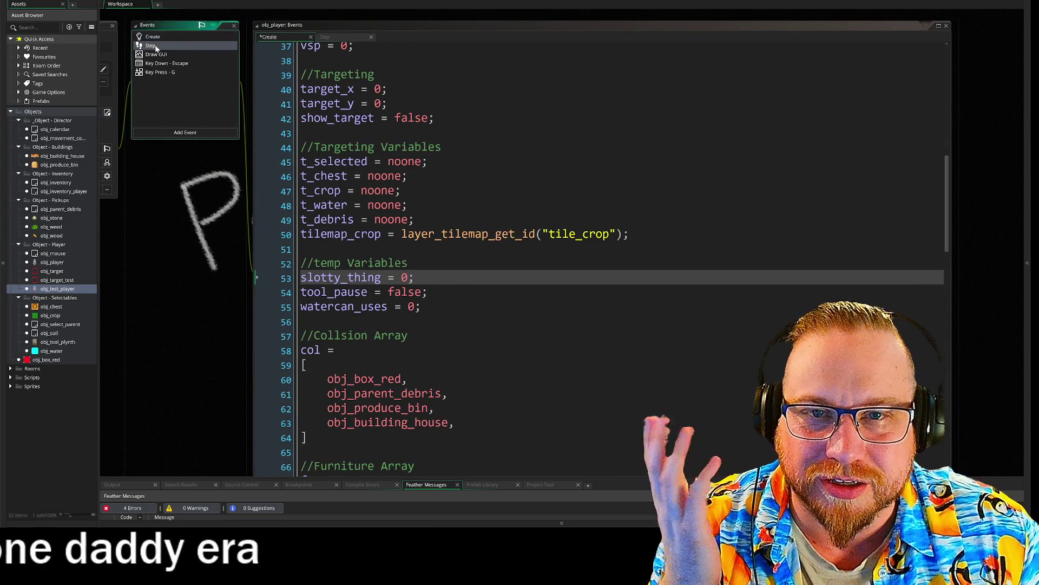
# Open obj_player's Step code and select slotty_thing = 0 in the SLOT_ONE case, undoing a stray edit.
pyautogui.click(155, 46)
pyautogui.scroll(-1, 195, 309)
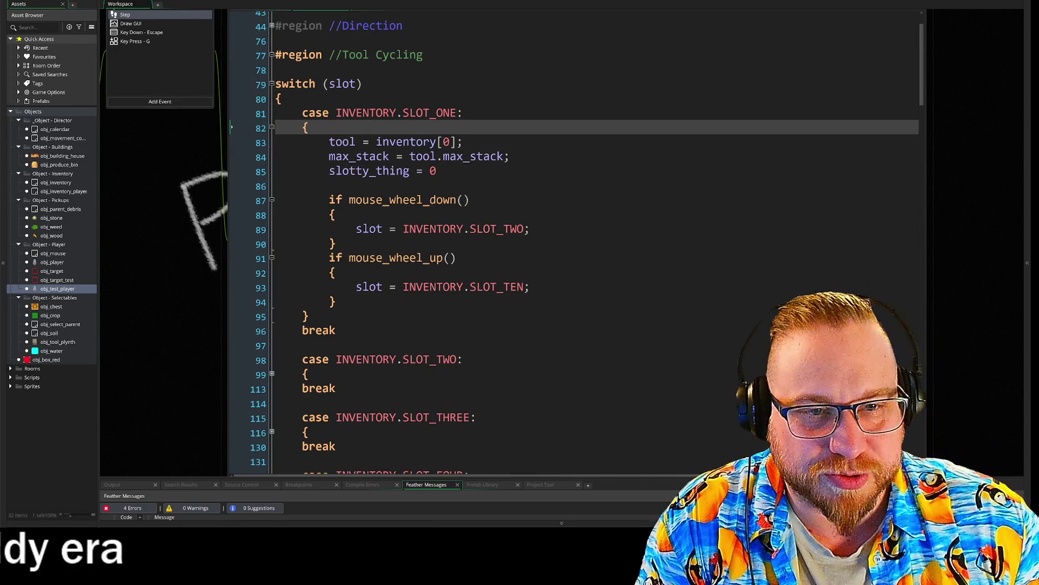
pyautogui.moveTo(329, 171); pyautogui.dragTo(437, 170)
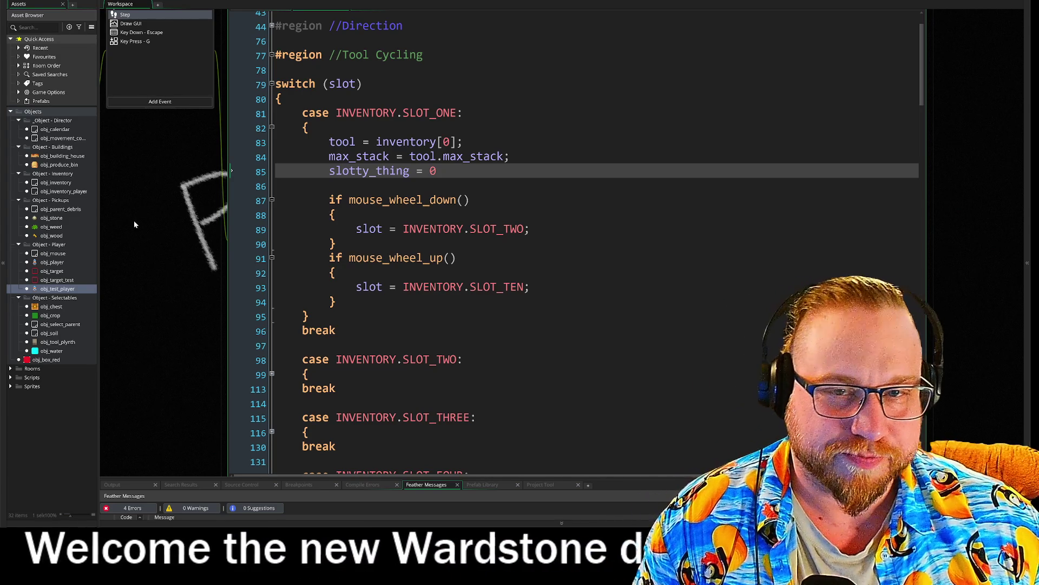
pyautogui.hotkey('ctrl', 'z')
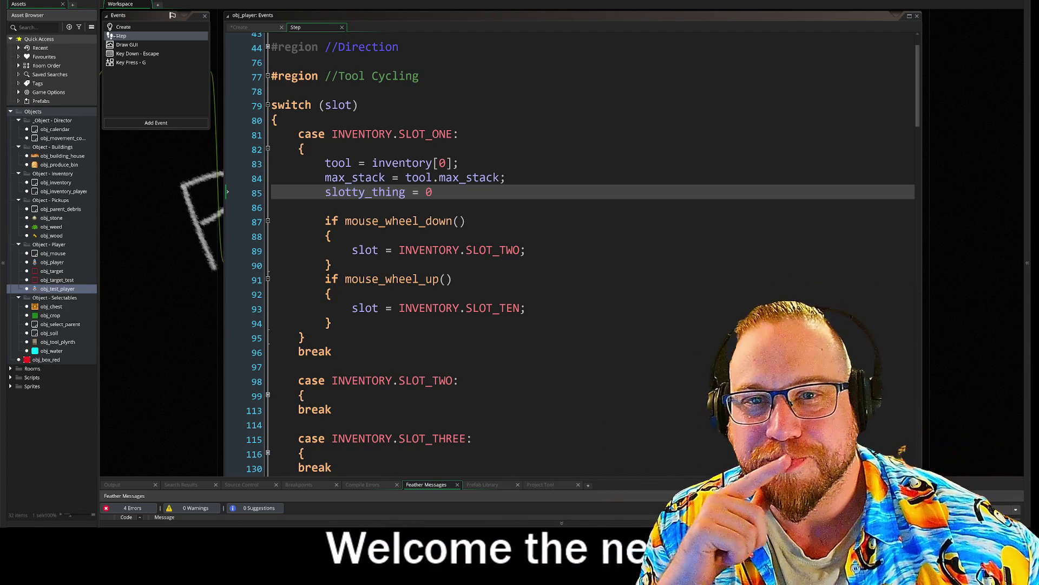
# Maximize the Create event editor and cut the slotty_thing = 0; line from temp Variables.
pyautogui.click(120, 28)
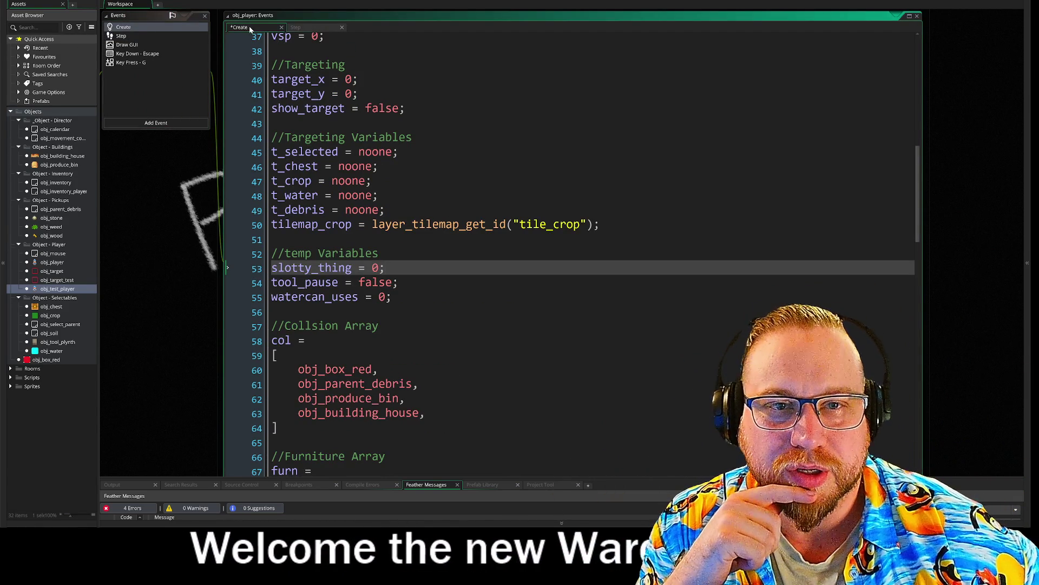
pyautogui.click(909, 17)
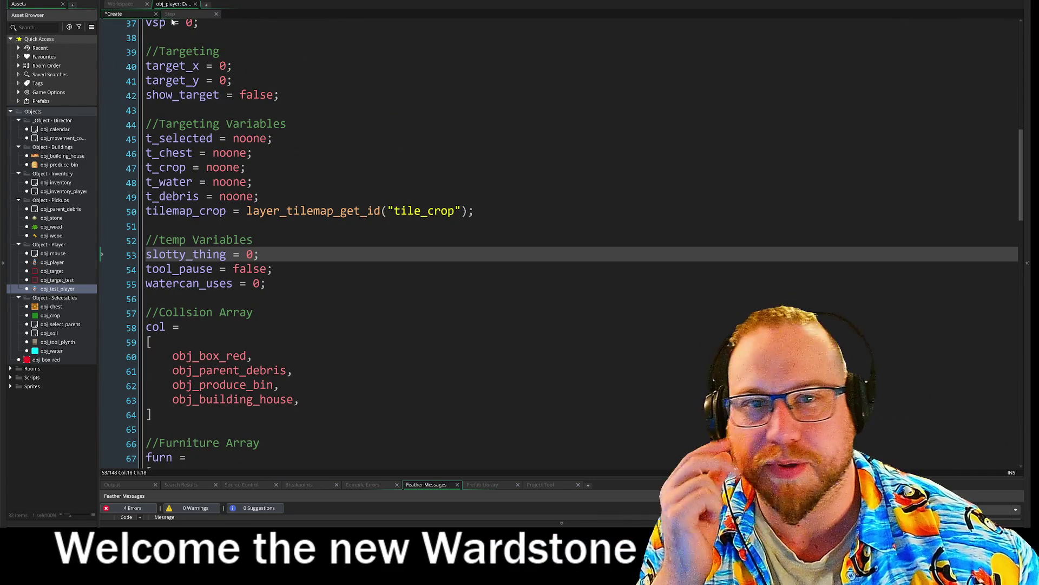
pyautogui.click(170, 14)
pyautogui.click(134, 15)
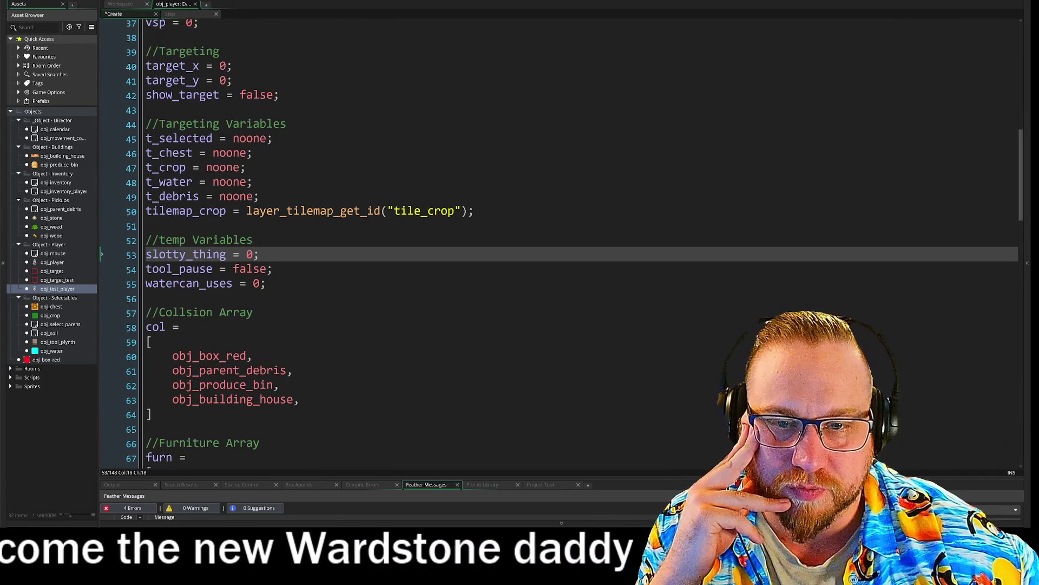
pyautogui.hotkey('shift', 'Home')
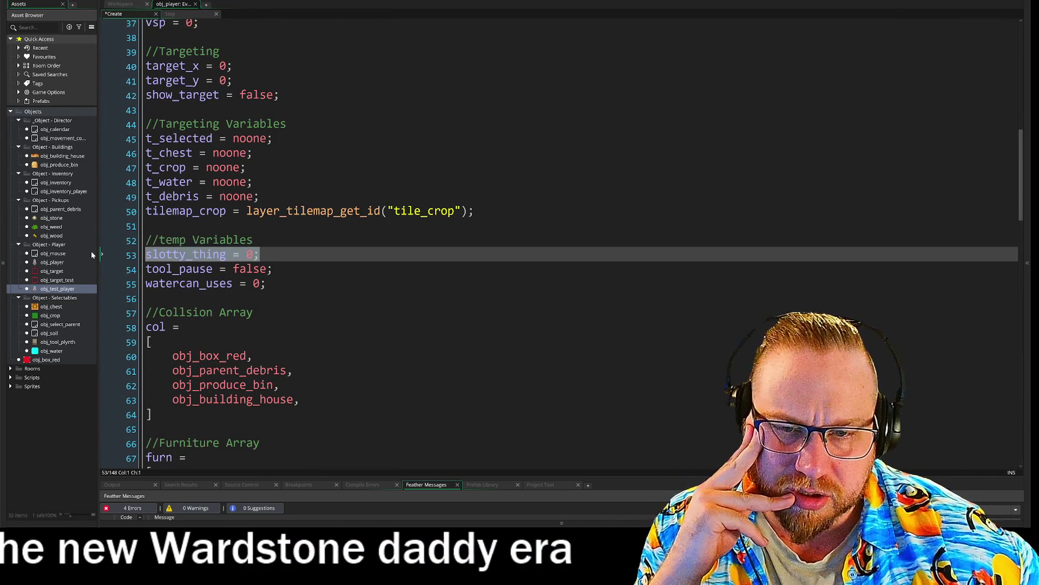
pyautogui.press('BackSpace')
# Open a new line just below the INVENTORY enum's closing brace.
pyautogui.scroll(6, 165, 259)
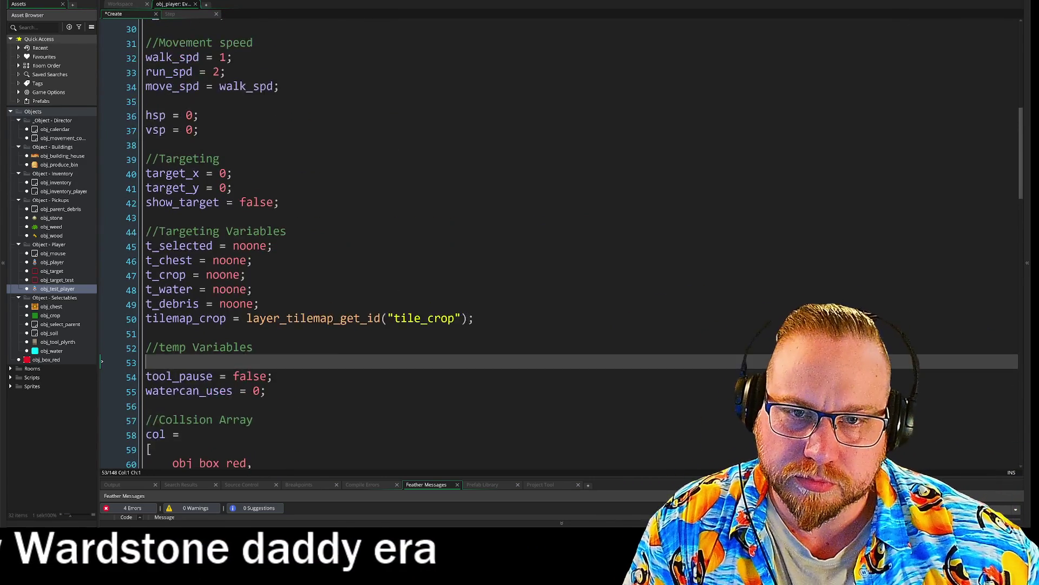
pyautogui.scroll(-3, 165, 259)
pyautogui.scroll(-15, 557, 244)
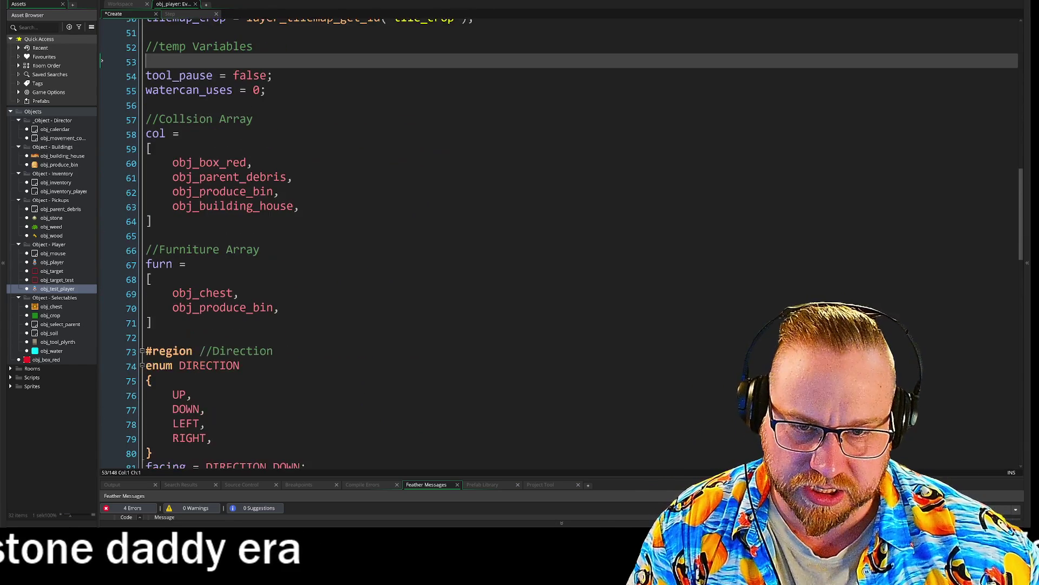
pyautogui.scroll(-8, 558, 243)
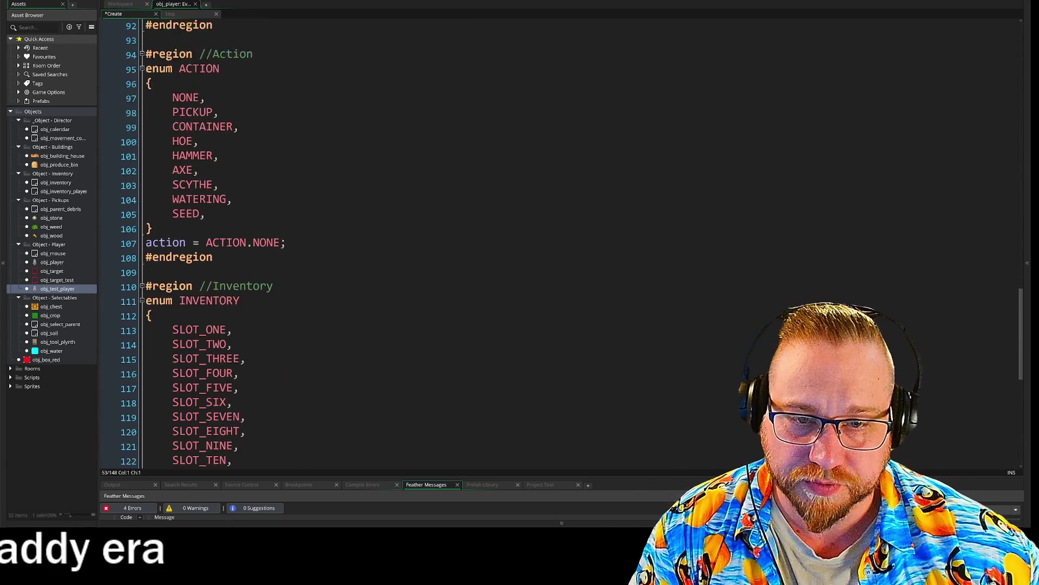
pyautogui.click(146, 328)
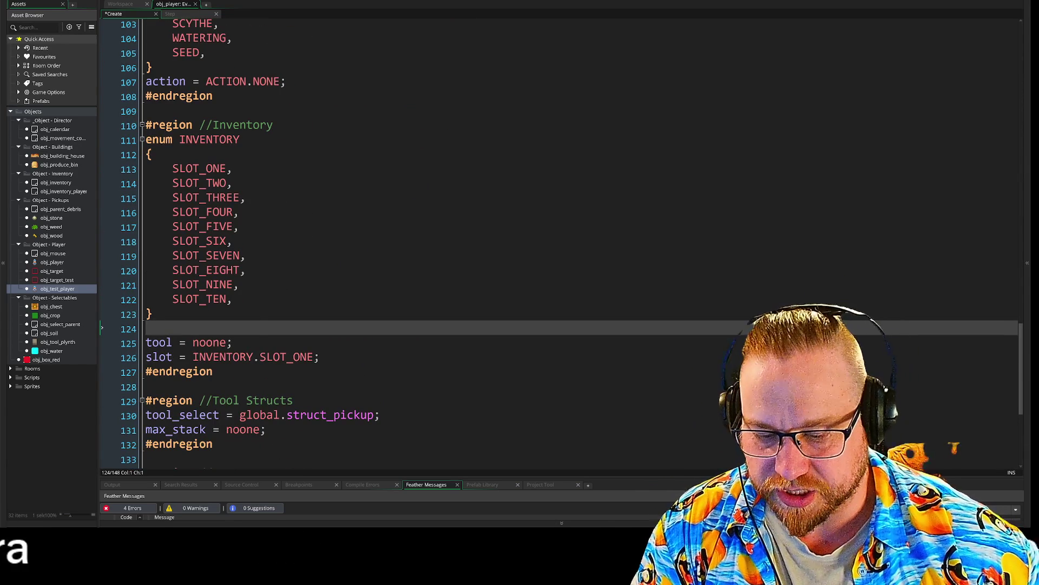
pyautogui.write('slotty_thing = 0;')
pyautogui.press('Up')
pyautogui.press('Return')
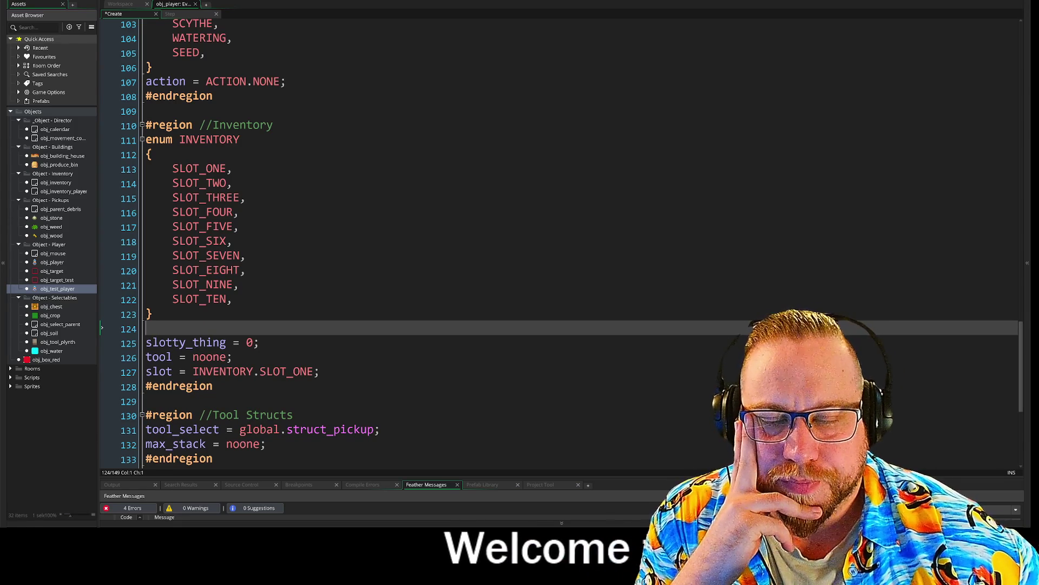
# Select the INVENTORY enum's SLOT_ONE through SLOT_NINE entries, then clear the selection.
pyautogui.scroll(-1, 541, 244)
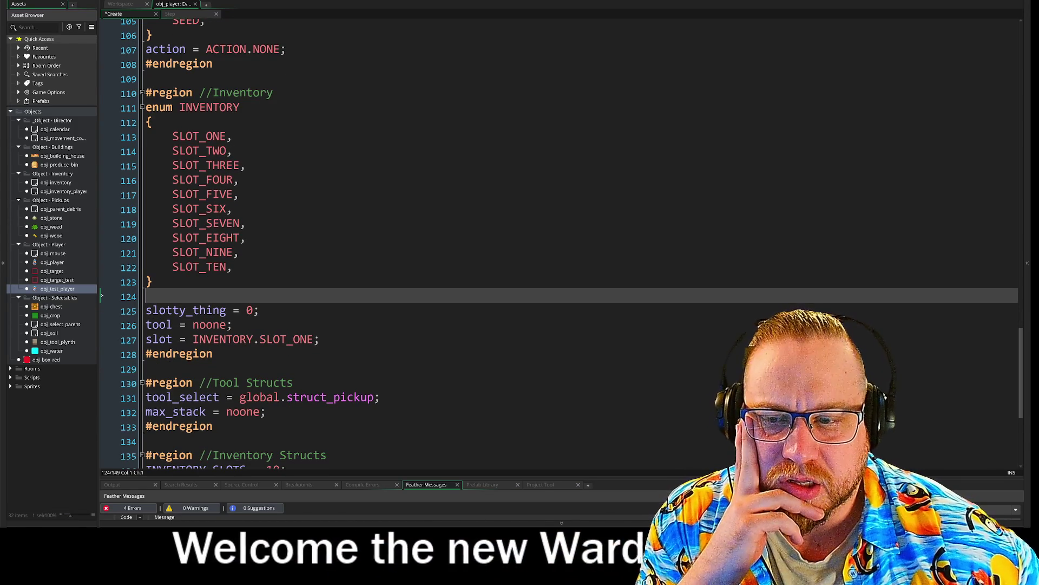
pyautogui.click(146, 137)
pyautogui.keyDown('shift'); pyautogui.click(233, 266); pyautogui.keyUp('shift')
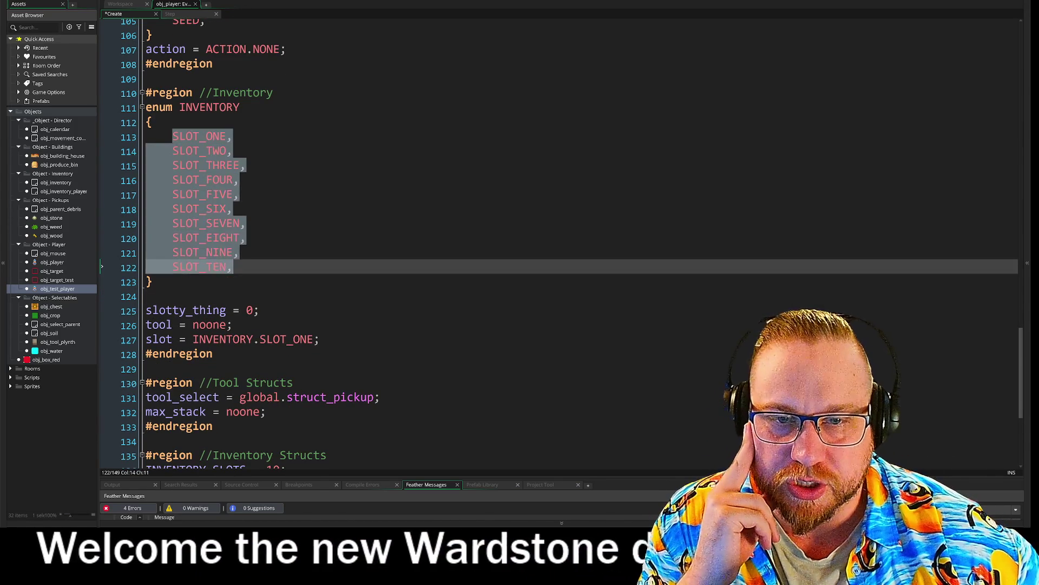
pyautogui.click(233, 267)
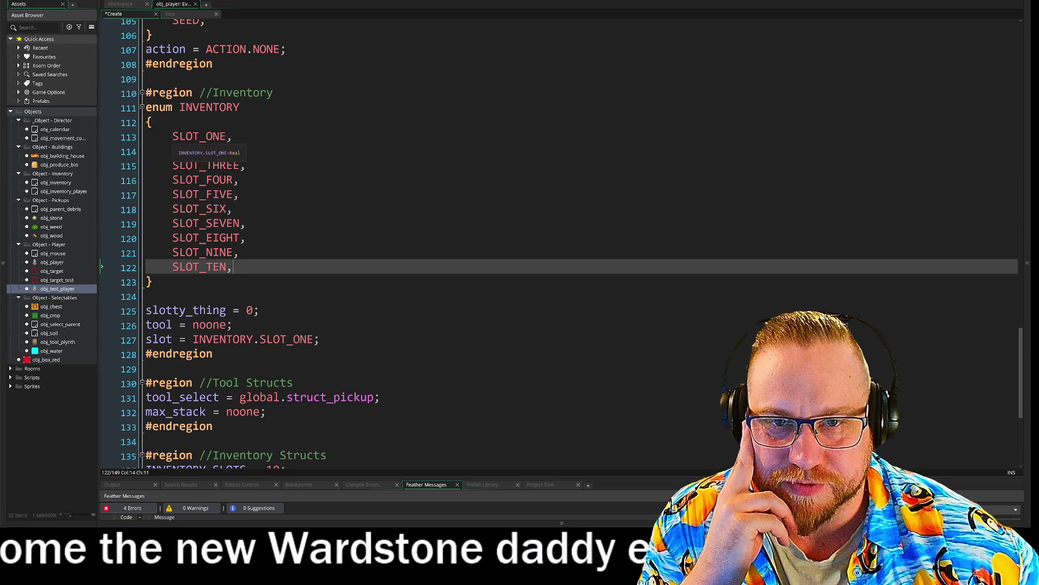
pyautogui.click(173, 137)
pyautogui.moveTo(172, 137); pyautogui.dragTo(239, 252)
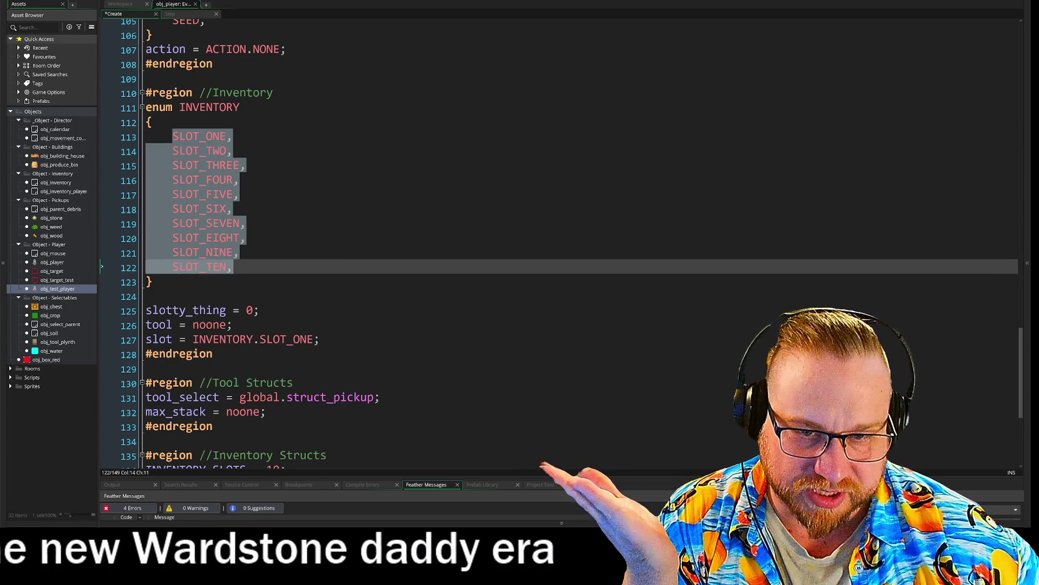
pyautogui.click(239, 252)
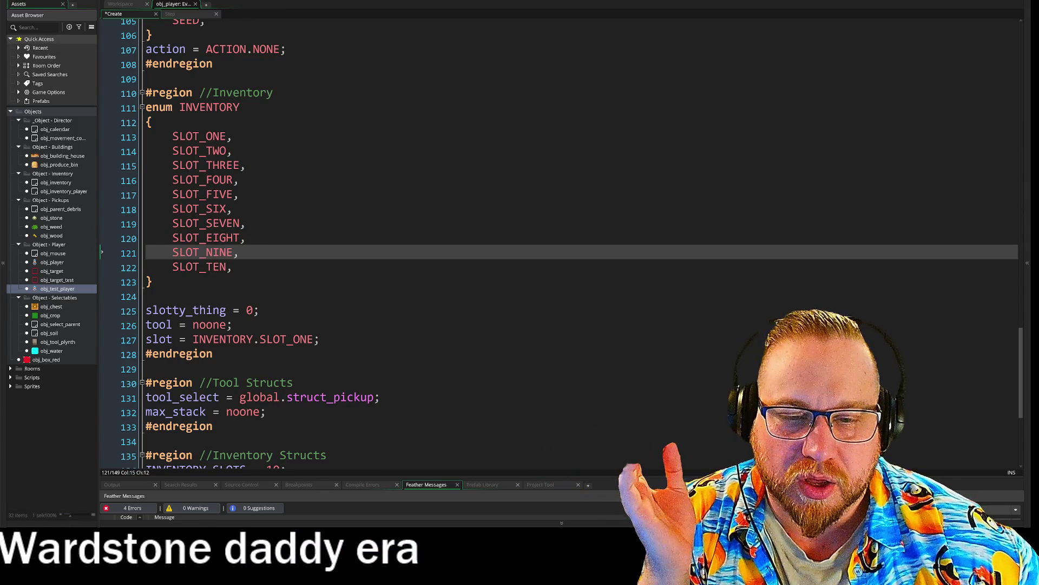
# Move the Inventory Structs lines (INVENTORY_SLOTS, row_len, inventory array) into the Inventory region.
pyautogui.scroll(-5, 557, 244)
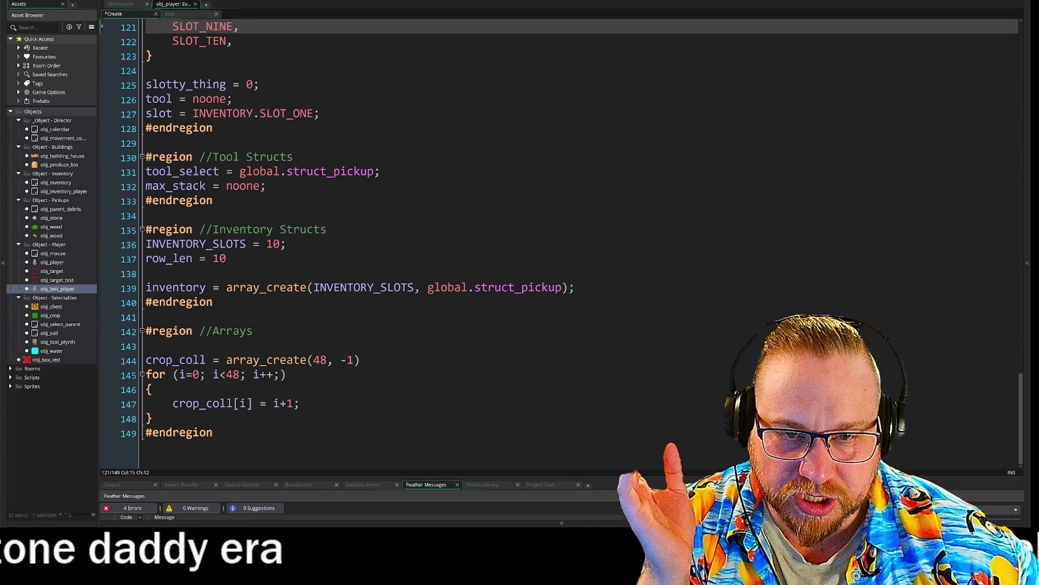
pyautogui.moveTo(145, 243)
pyautogui.mouseDown()
pyautogui.moveTo(286, 244)
pyautogui.moveTo(573, 287)
pyautogui.mouseUp()
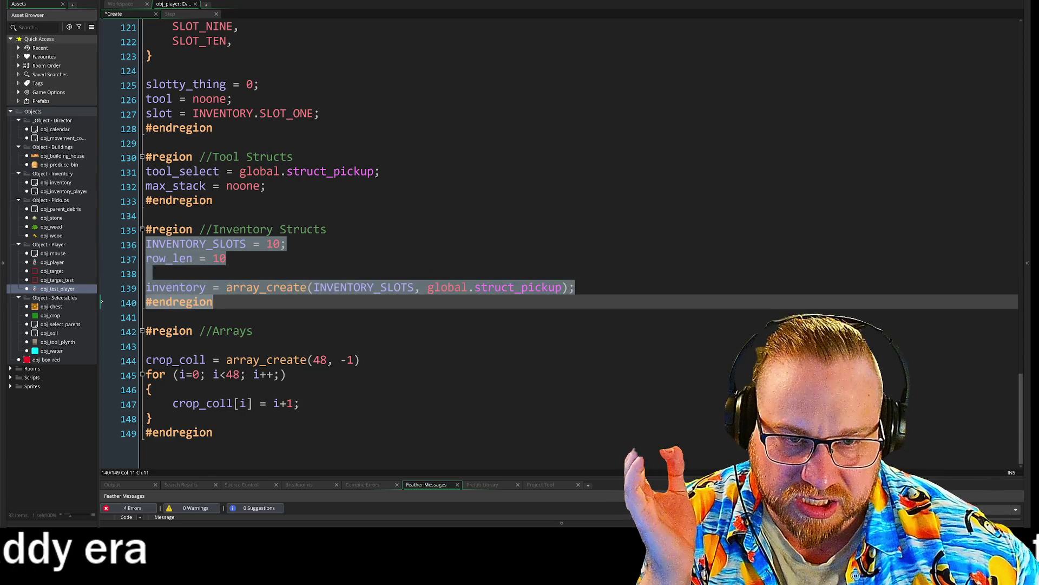
pyautogui.click(573, 287)
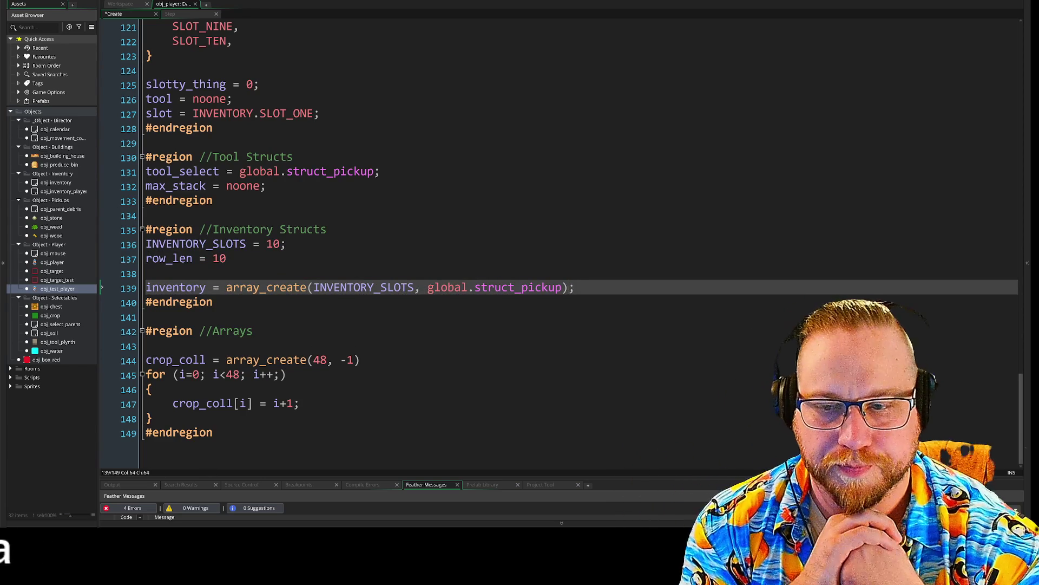
pyautogui.moveTo(146, 243); pyautogui.dragTo(575, 288)
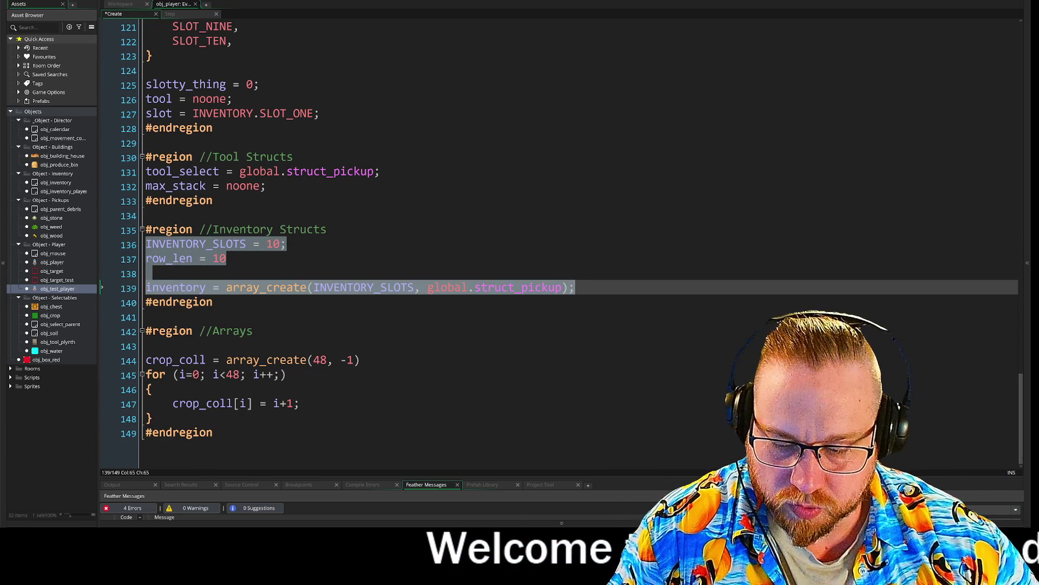
pyautogui.hotkey('ctrl', 'x')
pyautogui.scroll(5, 378, 325)
pyautogui.click(319, 318)
pyautogui.press('Return')
pyautogui.press('Return')
pyautogui.hotkey('ctrl', 'v')
pyautogui.press('Up')
pyautogui.press('Up')
# Add a blank line above INVENTORY_SLOTS and join the inventory line directly under row_len.
pyautogui.scroll(-1, 541, 243)
pyautogui.click(162, 291)
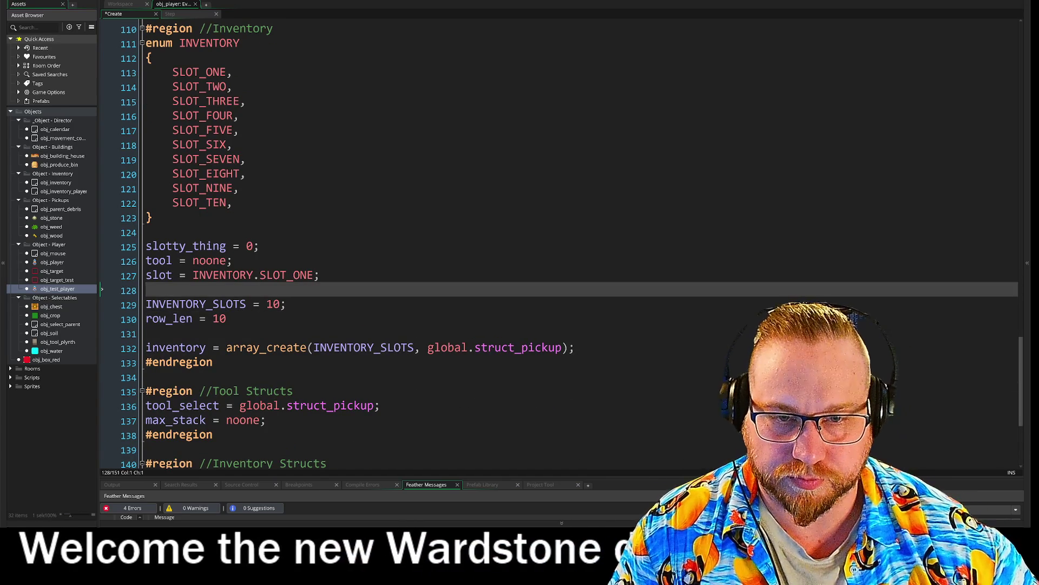
pyautogui.press('Return')
pyautogui.press('Down')
pyautogui.press('Down')
pyautogui.press('Down')
pyautogui.press('BackSpace')
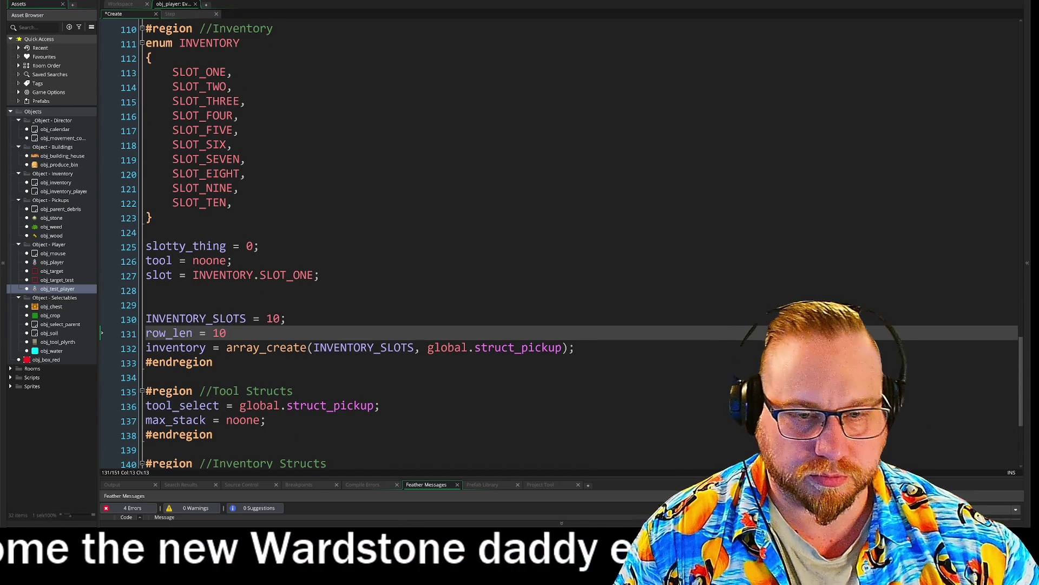
pyautogui.press('Up')
pyautogui.press('End')
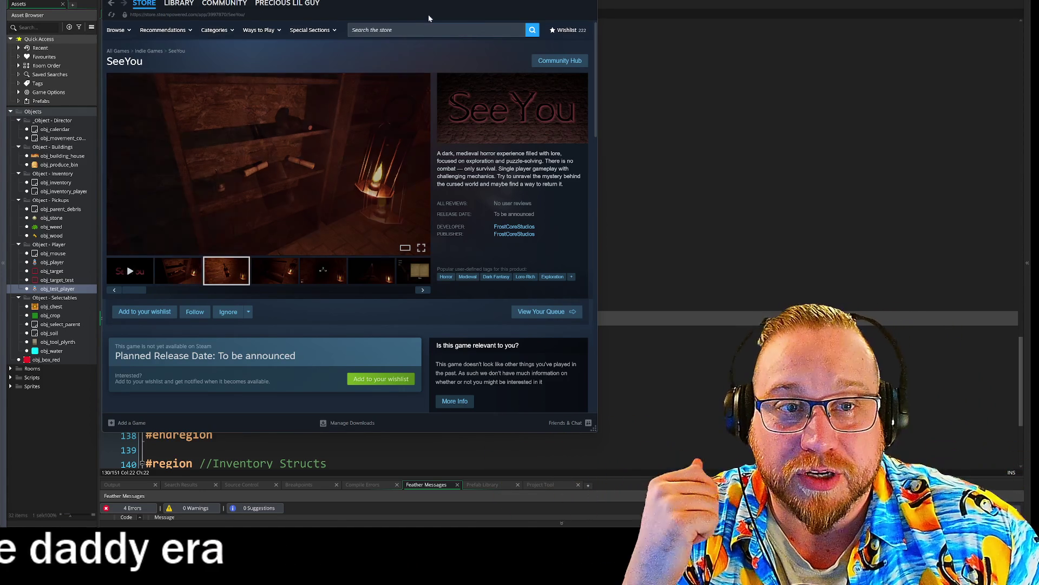
# Bring the Steam window into view, browse the SeeYou store page, then switch to the Bluesky post.
pyautogui.moveTo(429, 16); pyautogui.dragTo(391, 7)
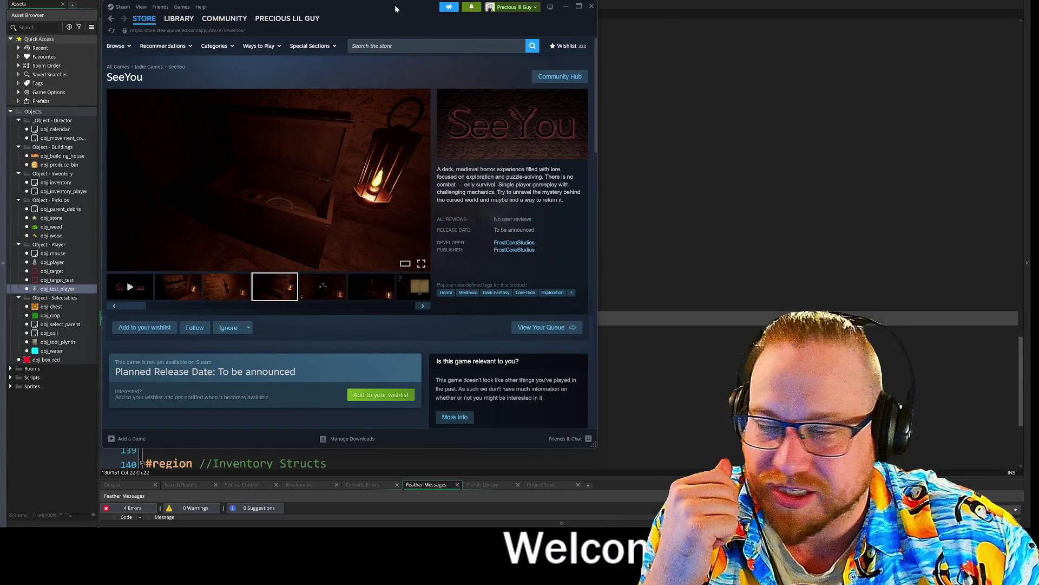
pyautogui.scroll(-3, 412, 173)
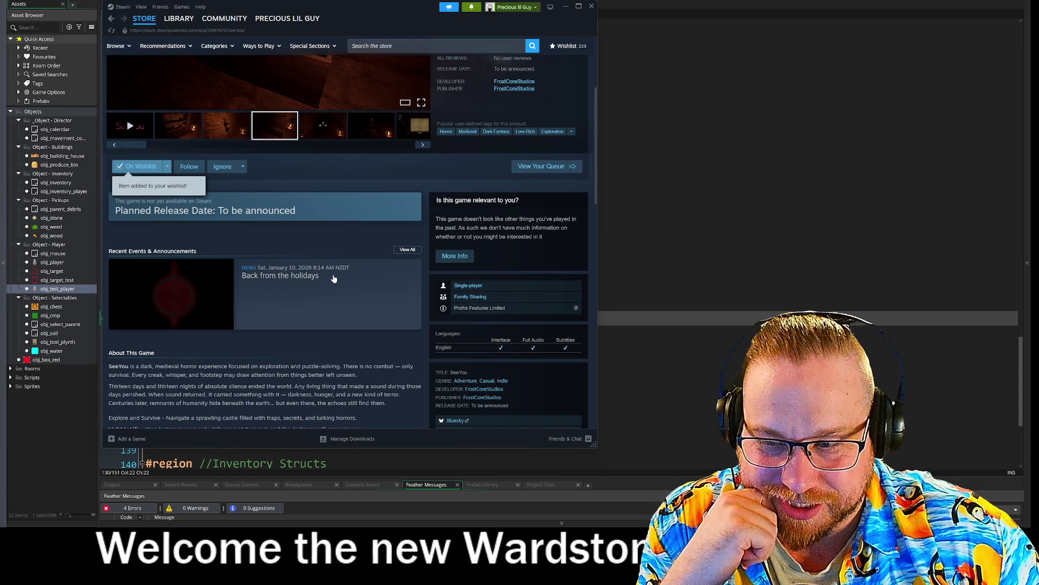
pyautogui.scroll(3, 334, 278)
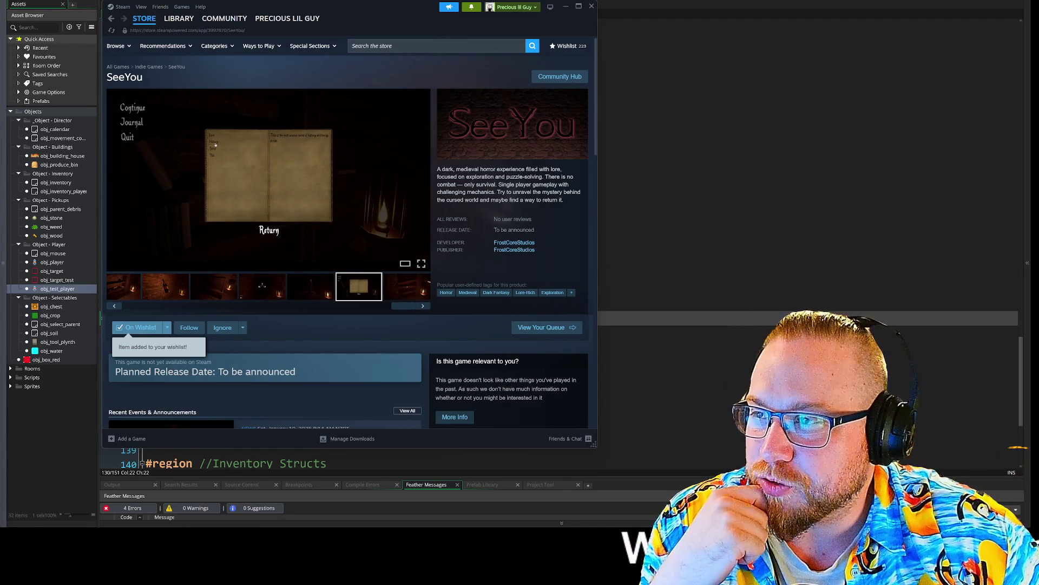
pyautogui.hotkey('alt', 'Tab')
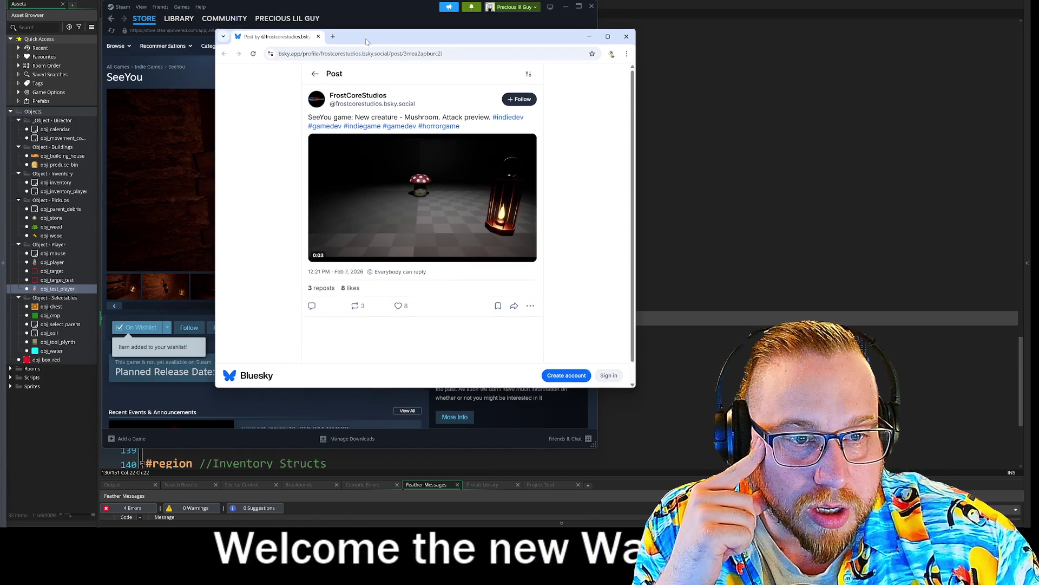
# Place the Bluesky post beside Steam and browse through SeeYou's screenshots and gameplay video.
pyautogui.moveTo(336, 40); pyautogui.dragTo(613, 80)
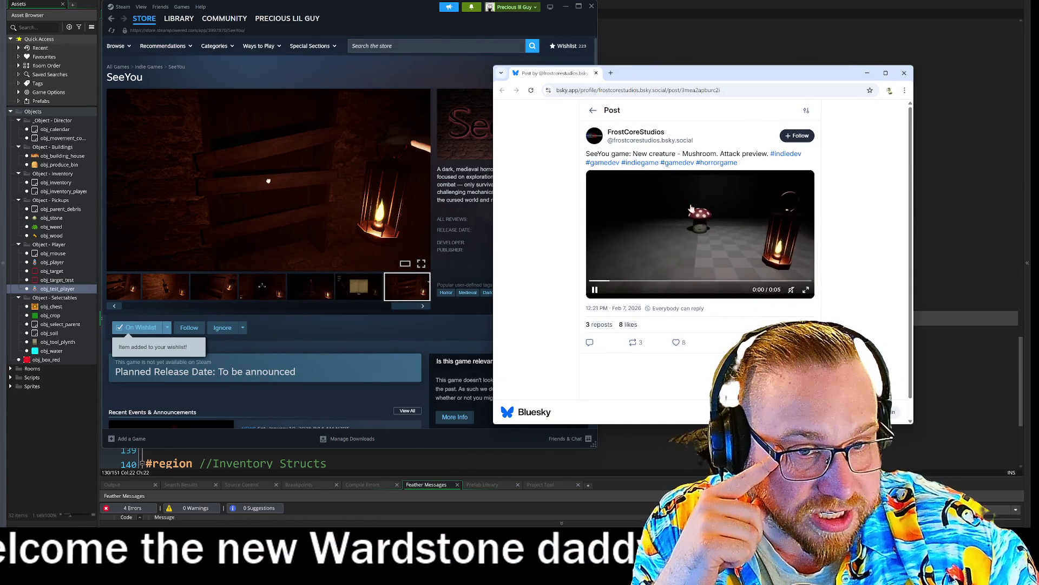
pyautogui.click(214, 287)
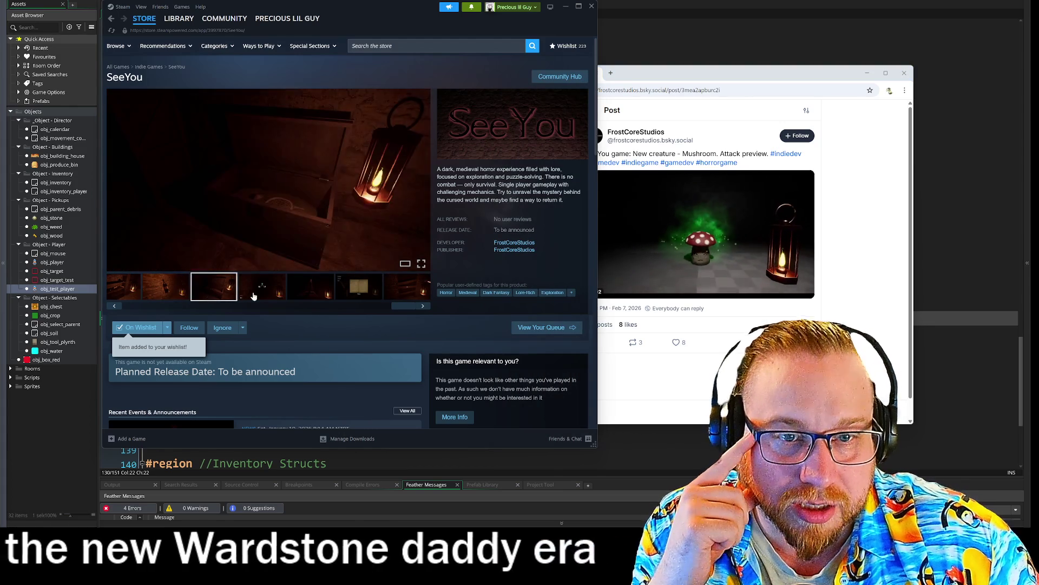
pyautogui.click(261, 291)
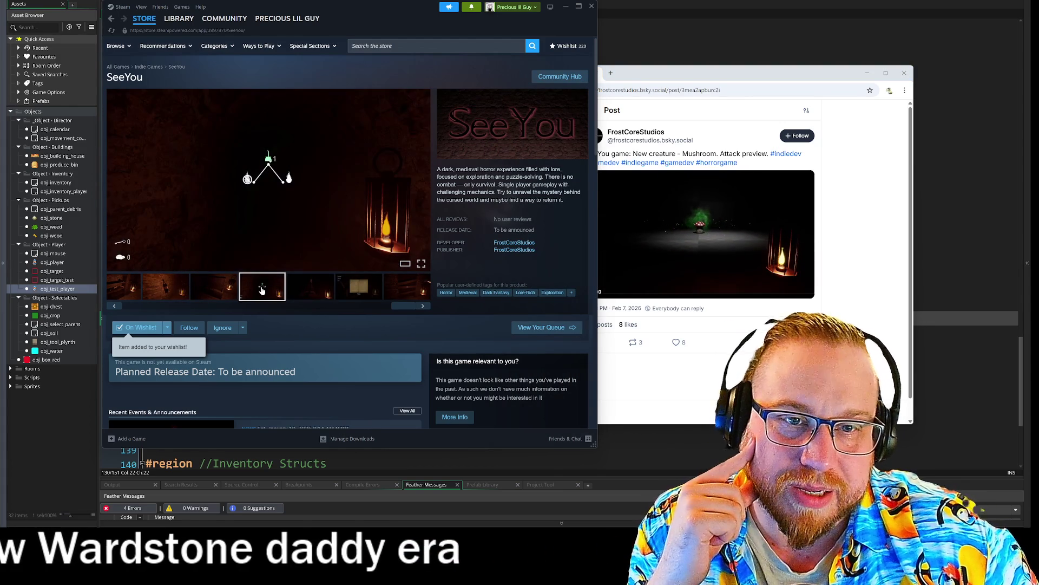
pyautogui.click(310, 290)
pyautogui.click(349, 292)
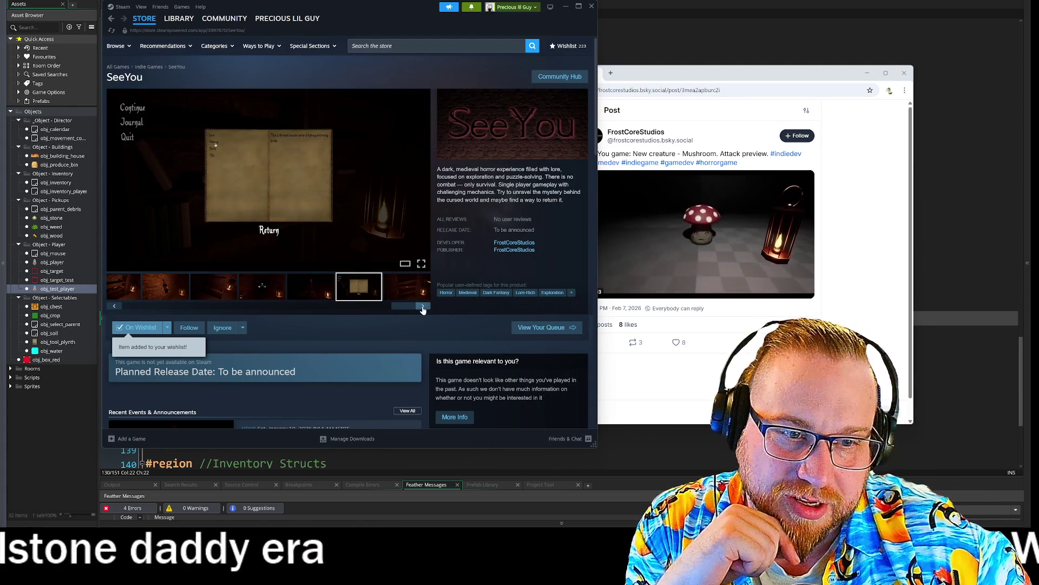
pyautogui.click(423, 307)
pyautogui.click(423, 306)
pyautogui.click(423, 307)
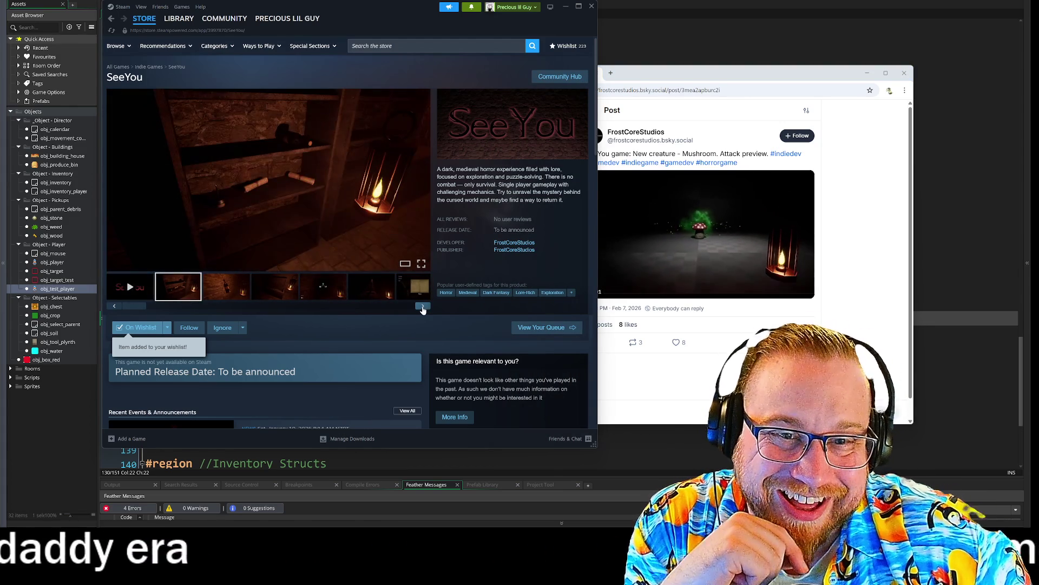
pyautogui.click(423, 307)
pyautogui.click(422, 307)
pyautogui.click(423, 307)
pyautogui.click(423, 307)
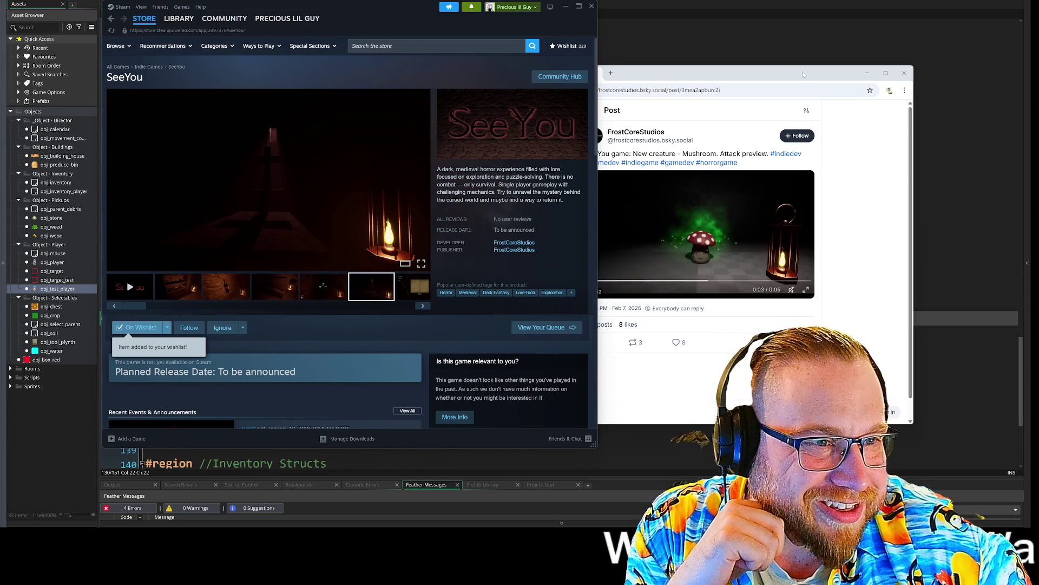
# Close the Bluesky post window and then the Steam store window.
pyautogui.moveTo(786, 72); pyautogui.dragTo(795, 39)
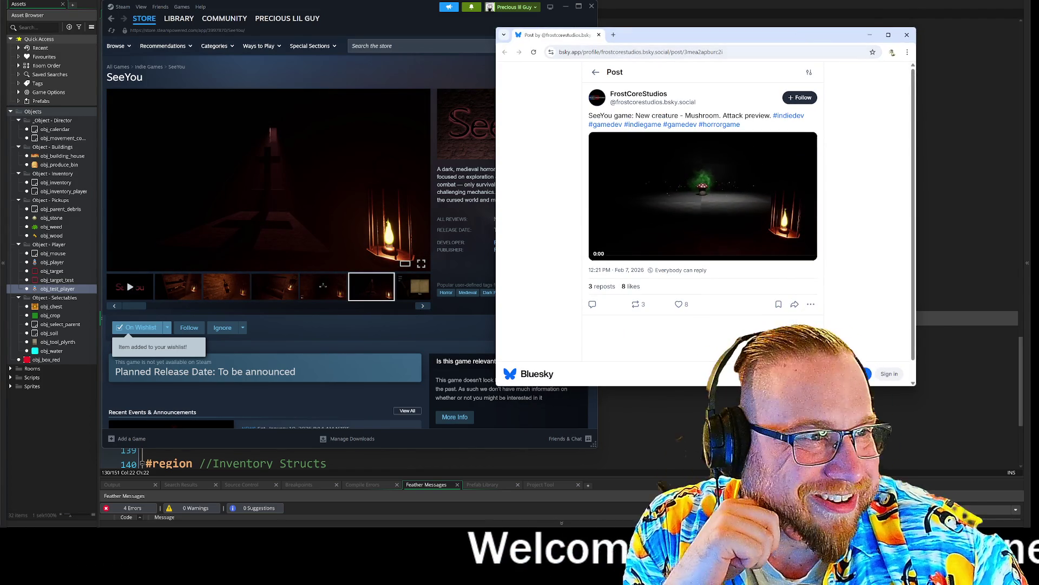
pyautogui.click(907, 35)
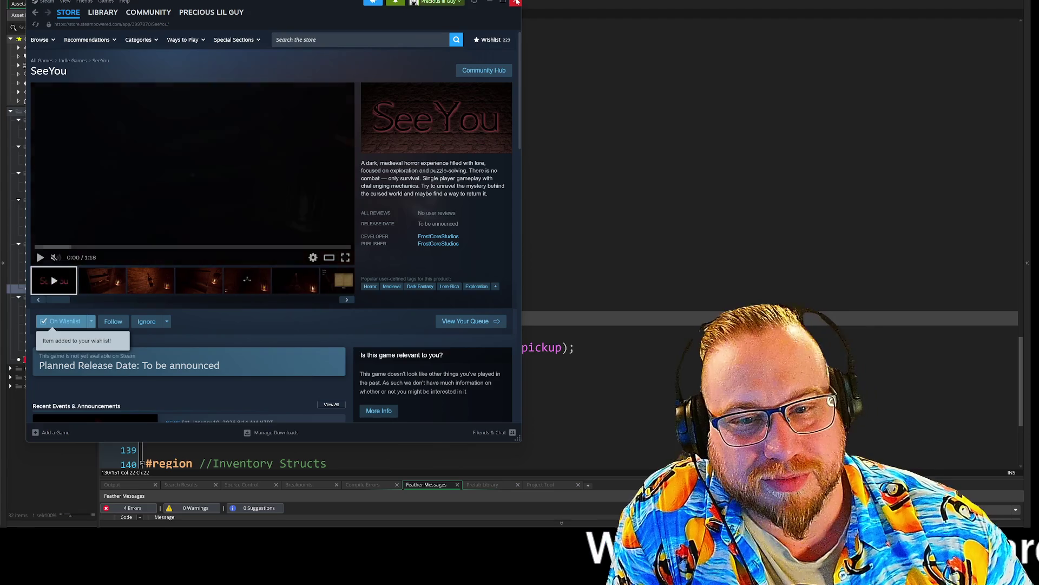
pyautogui.click(516, 3)
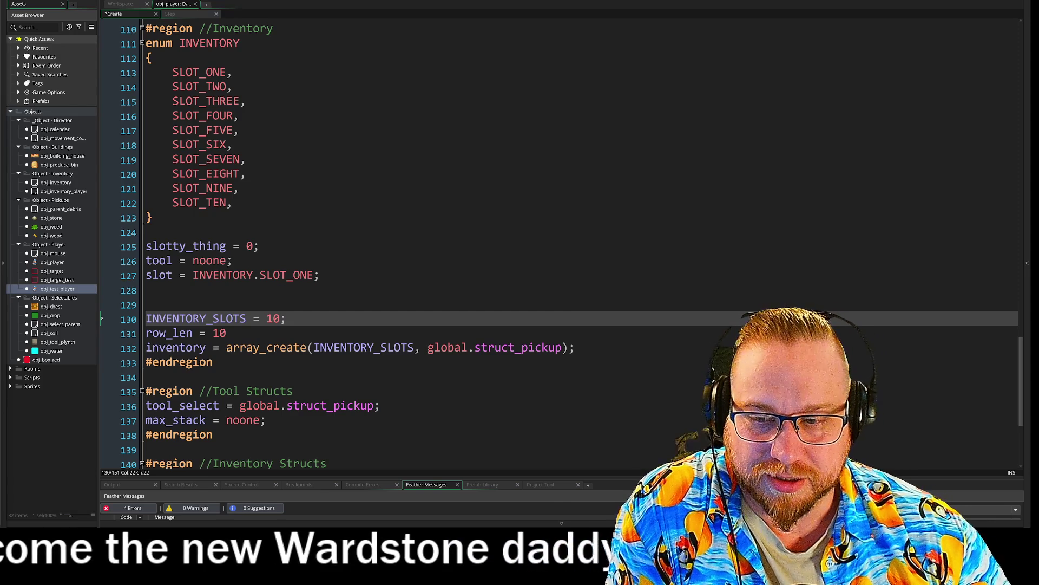
# Scroll up in obj_player's Create event to show the Inventory region's array_create line.
pyautogui.moveTo(544, 349)
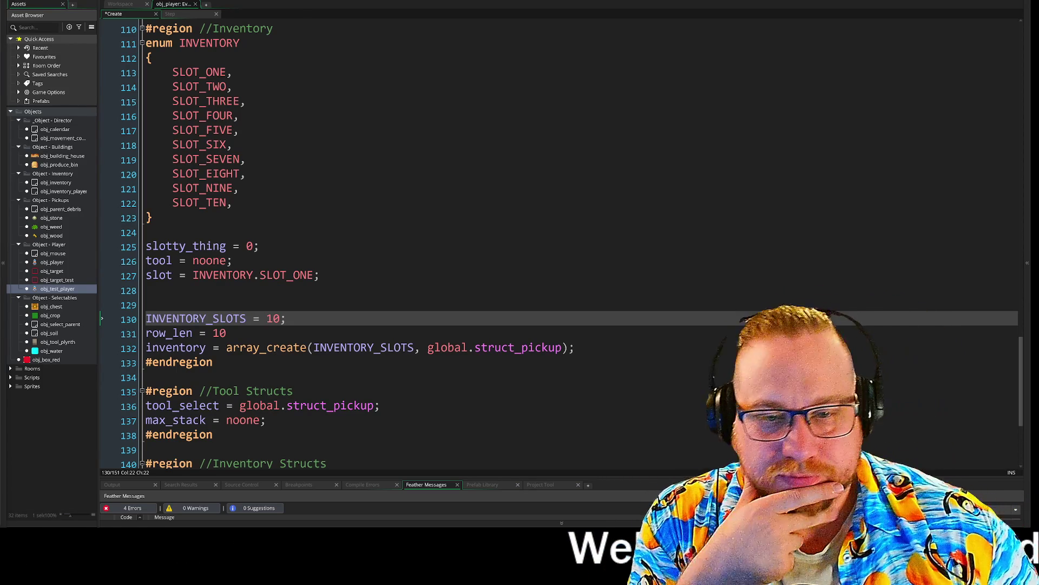
pyautogui.scroll(1, 557, 244)
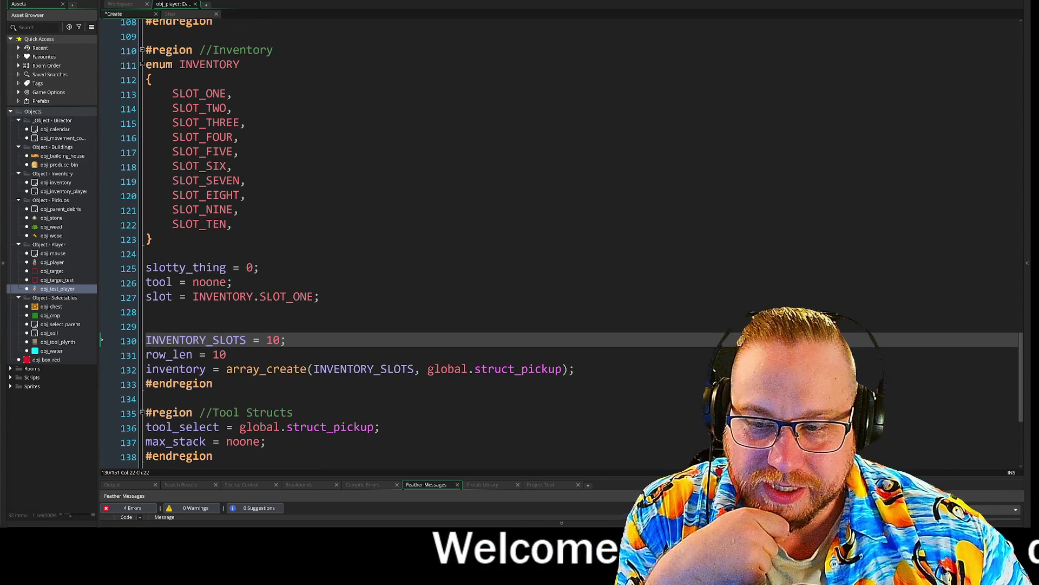
# Locate the Inventory region's #endregion on line 133 and enlarge the Feather Messages panel to view the error.
pyautogui.scroll(-1, 557, 244)
pyautogui.click(216, 290)
pyautogui.scroll(1, 558, 244)
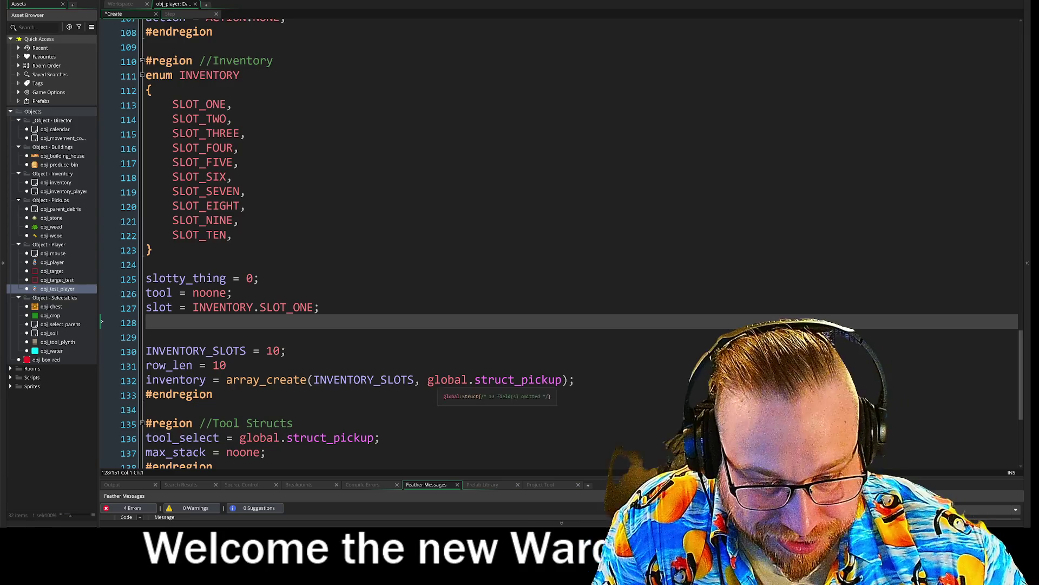
pyautogui.scroll(-1, 561, 290)
pyautogui.click(213, 372)
pyautogui.click(147, 388)
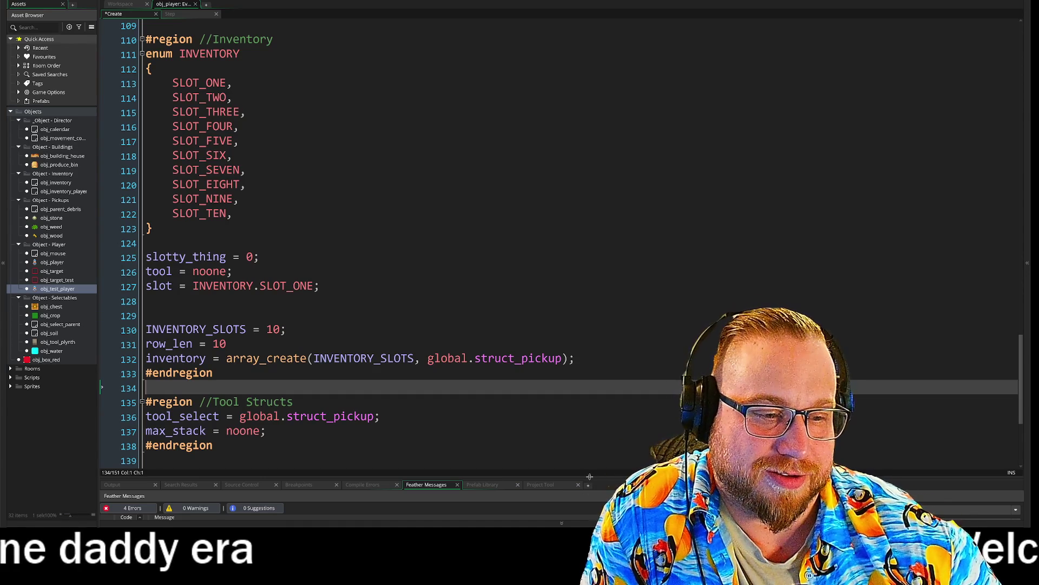
pyautogui.moveTo(590, 476); pyautogui.dragTo(589, 461)
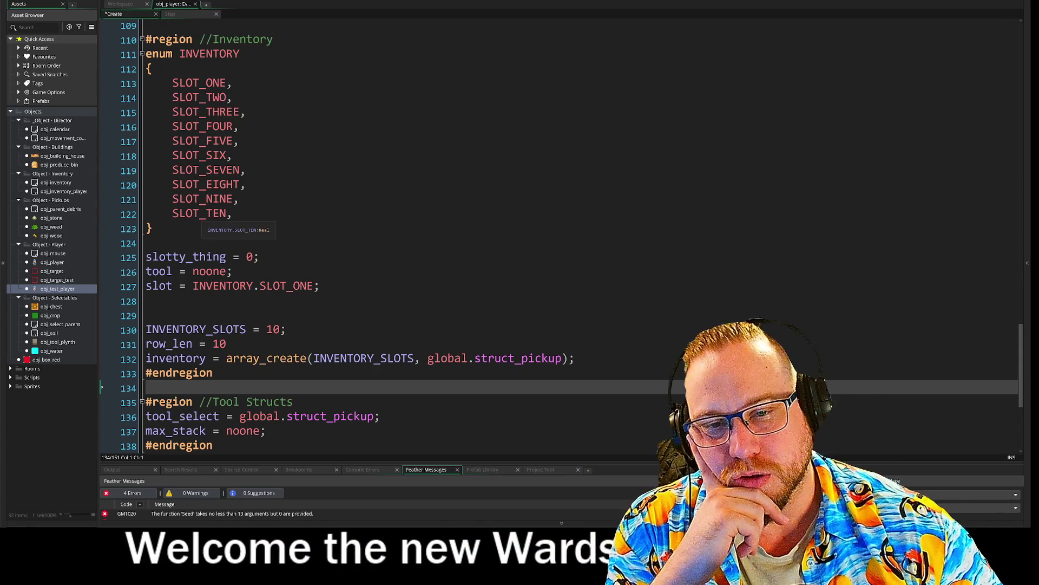
# Select the Inventory region code from #endregion on line 133 up to line 110.
pyautogui.moveTo(154, 229)
pyautogui.mouseDown()
pyautogui.moveTo(146, 112)
pyautogui.moveTo(145, 170)
pyautogui.mouseUp()
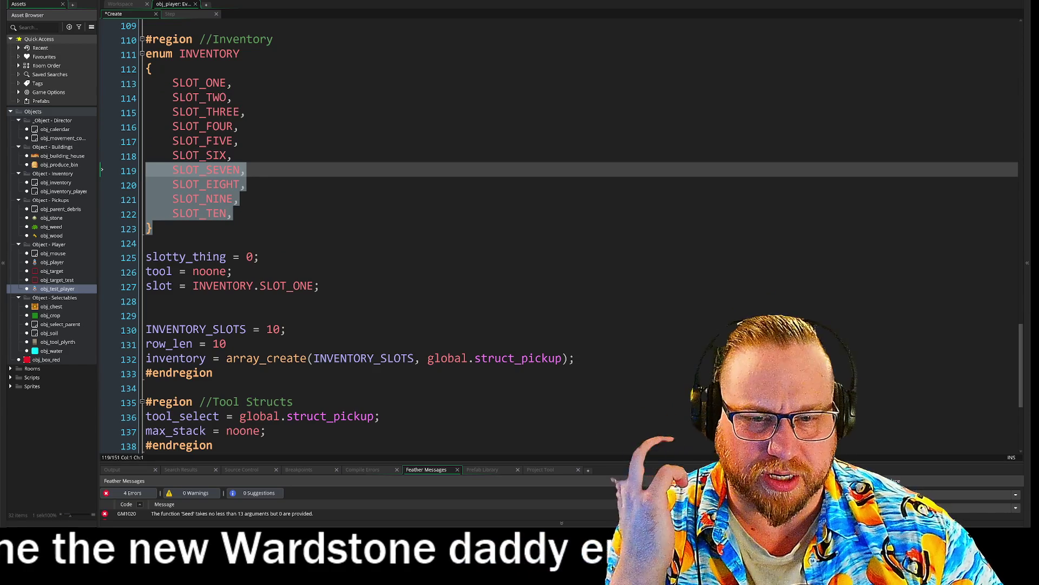
pyautogui.click(214, 372)
pyautogui.moveTo(213, 372)
pyautogui.mouseDown()
pyautogui.moveTo(146, 67)
pyautogui.moveTo(123, 50)
pyautogui.mouseUp()
pyautogui.hotkey('ctrl', 'c')
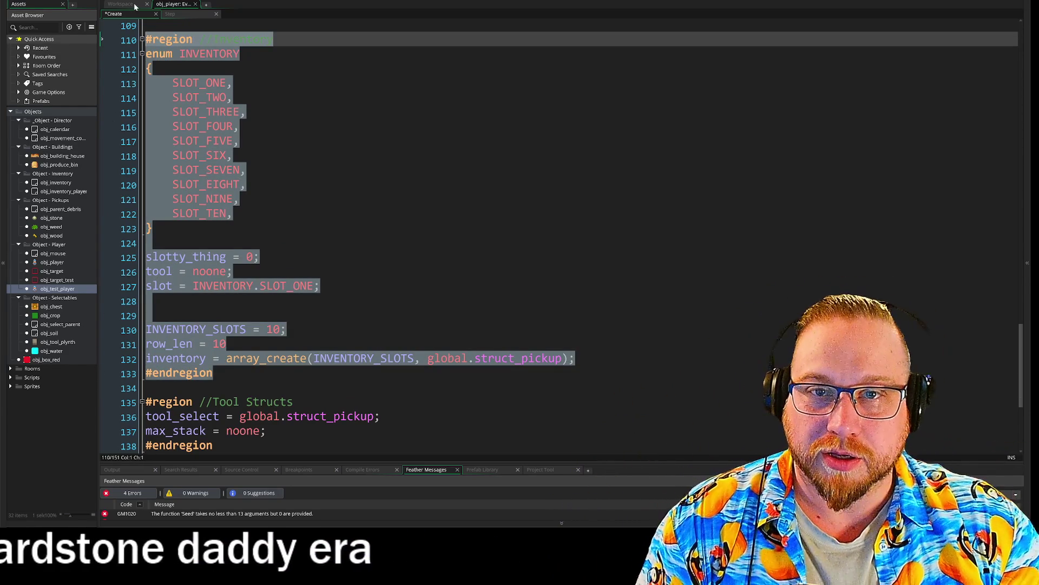
# Paste the copied Inventory region into obj_test_player's Create event below the Targeting code.
pyautogui.click(120, 4)
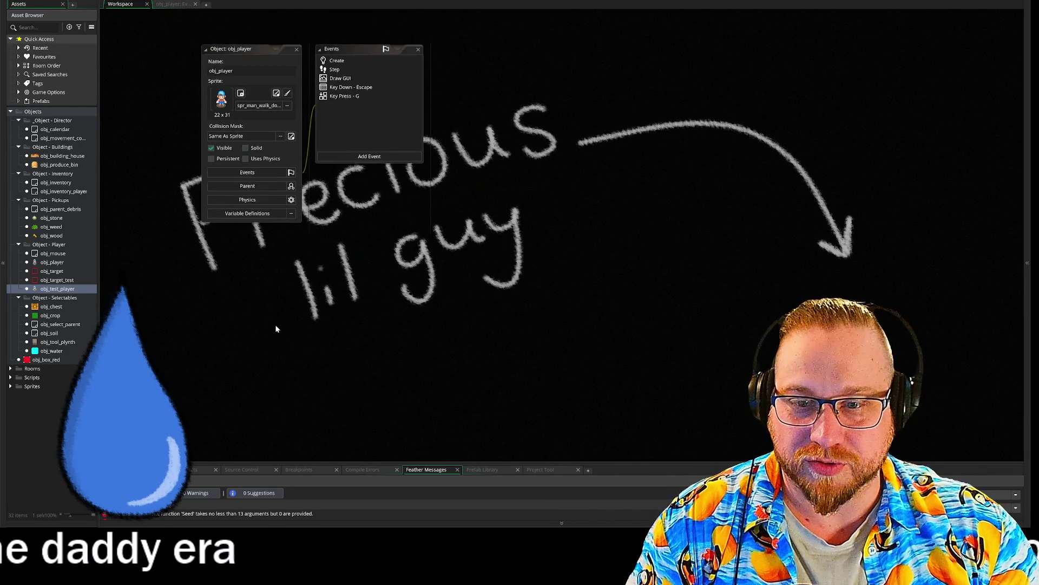
pyautogui.doubleClick(58, 289)
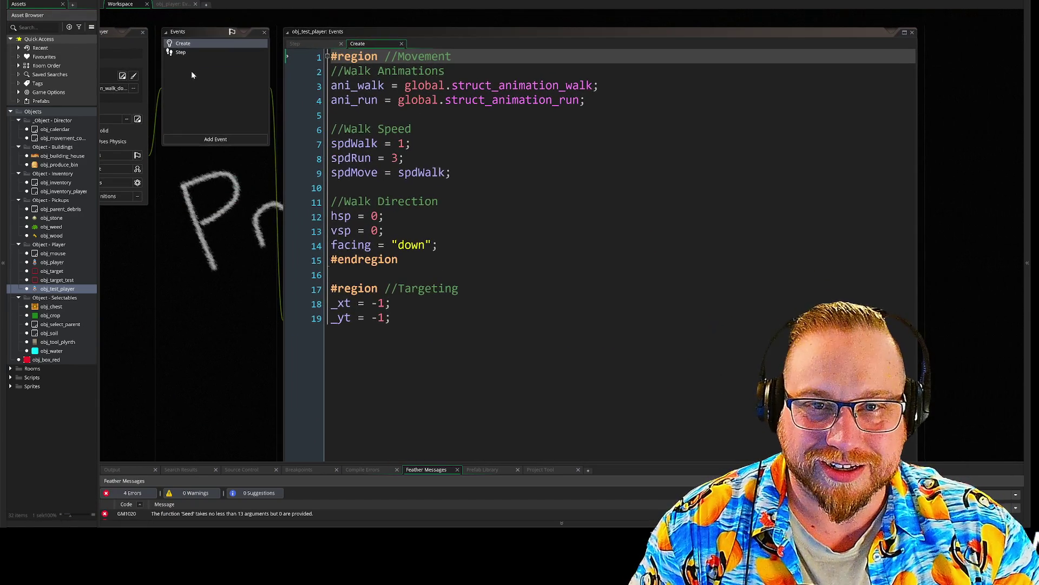
pyautogui.click(391, 317)
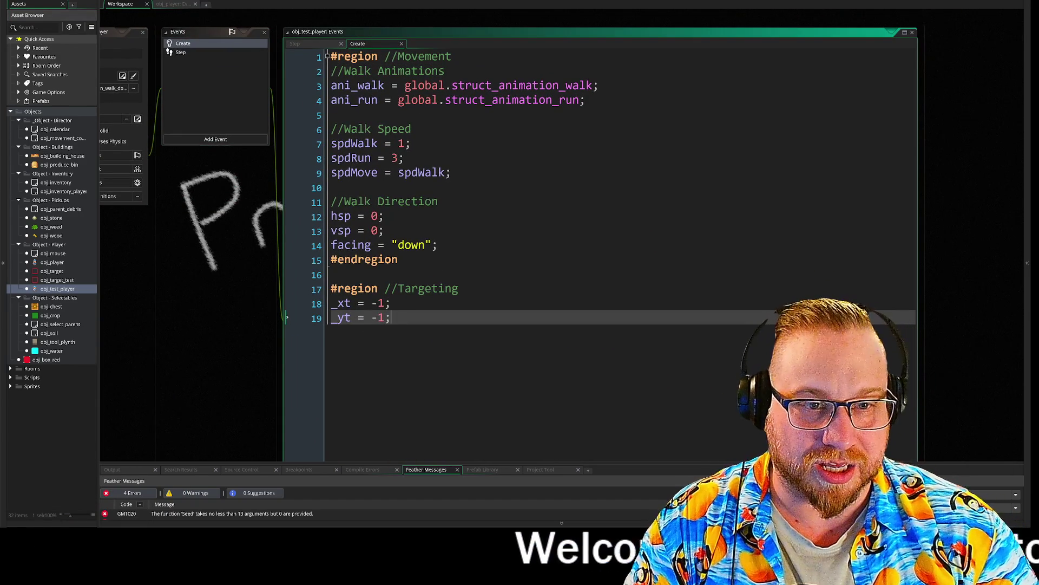
pyautogui.press('Return')
pyautogui.press('Return')
pyautogui.hotkey('ctrl', 'v')
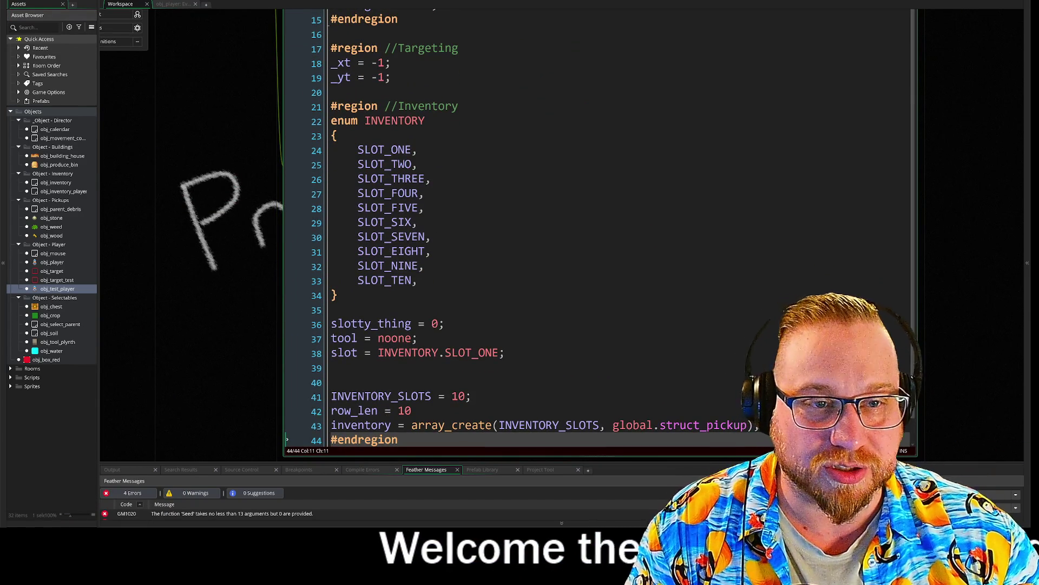
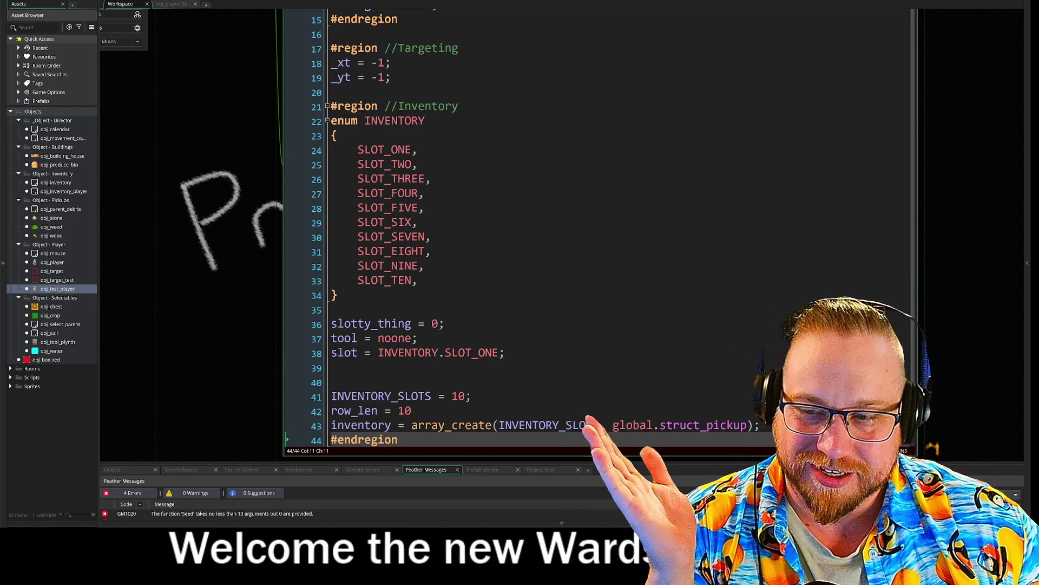
# Move the caret to the blank line below the INVENTORY enum in obj_test_player's Create code.
pyautogui.click(338, 295)
pyautogui.press('Down')
pyautogui.moveTo(236, 210)
pyautogui.mouseDown()
pyautogui.moveTo(207, 193)
pyautogui.moveTo(134, 194)
pyautogui.moveTo(67, 216)
pyautogui.mouseUp()
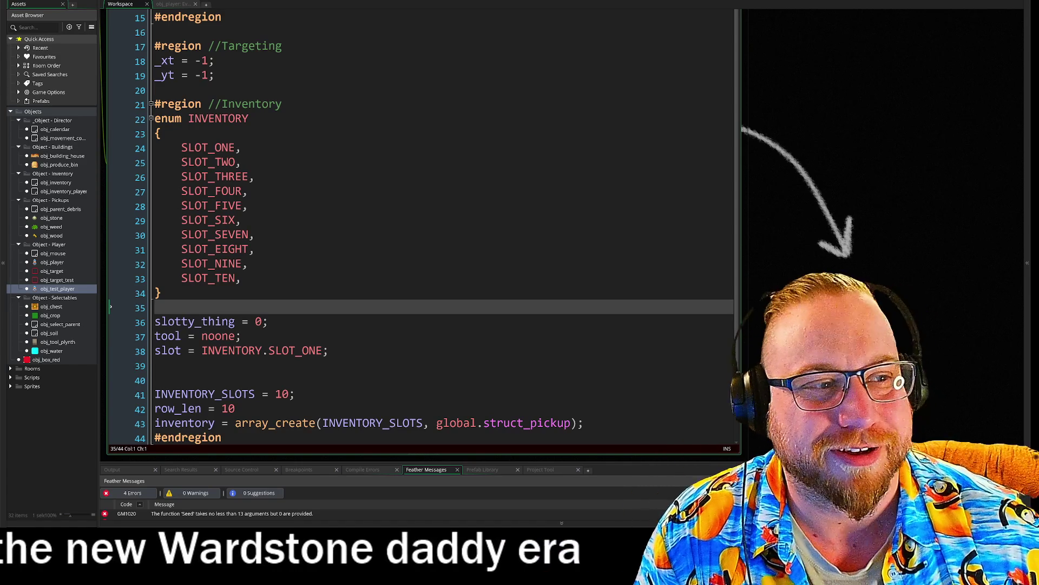
# Bring up obj_player's Step event code.
pyautogui.hscroll(-3, 176, 36)
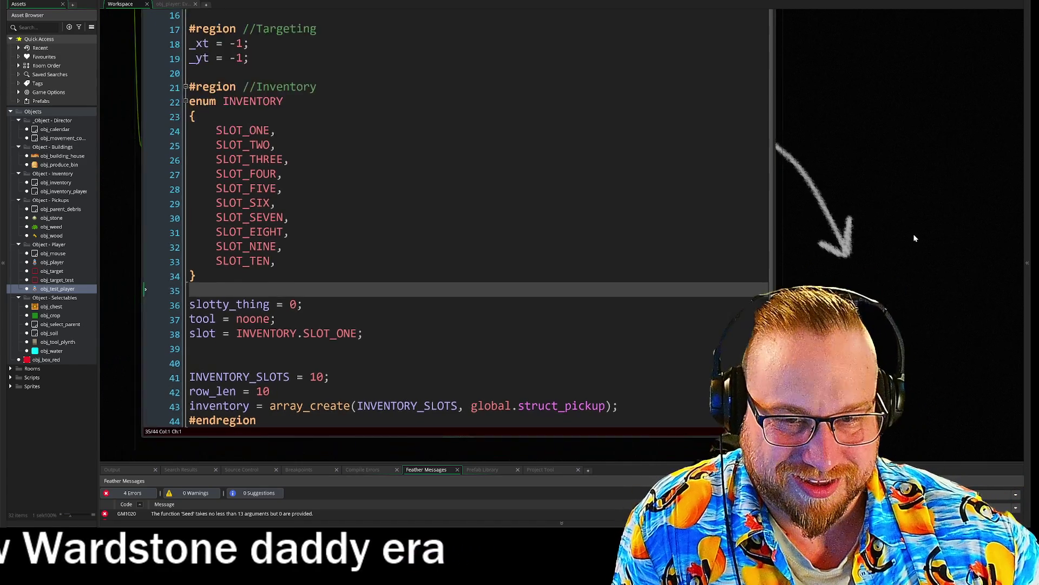
pyautogui.scroll(2, 176, 36)
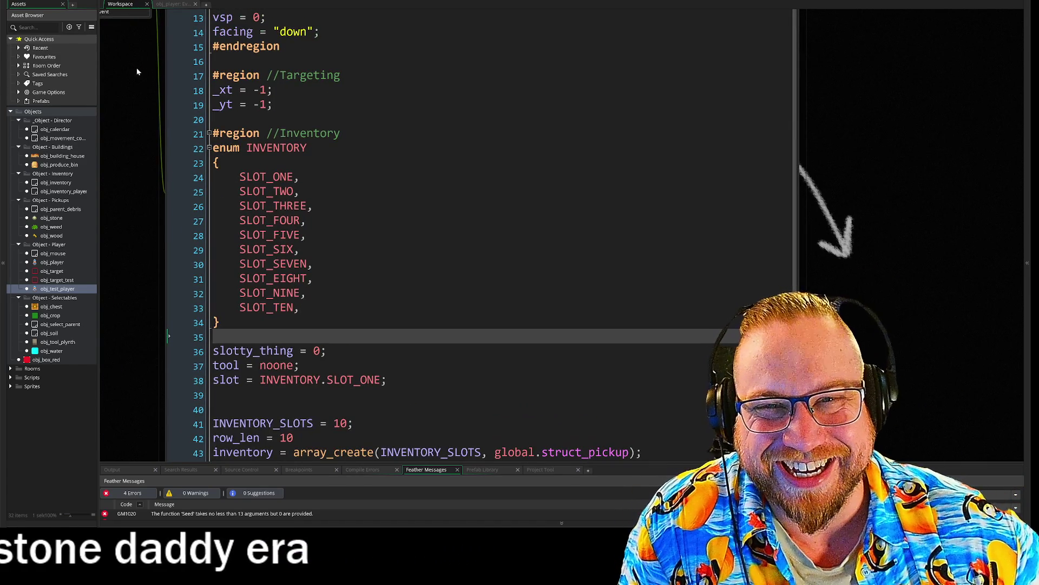
pyautogui.moveTo(135, 60); pyautogui.dragTo(214, 256)
pyautogui.click(169, 4)
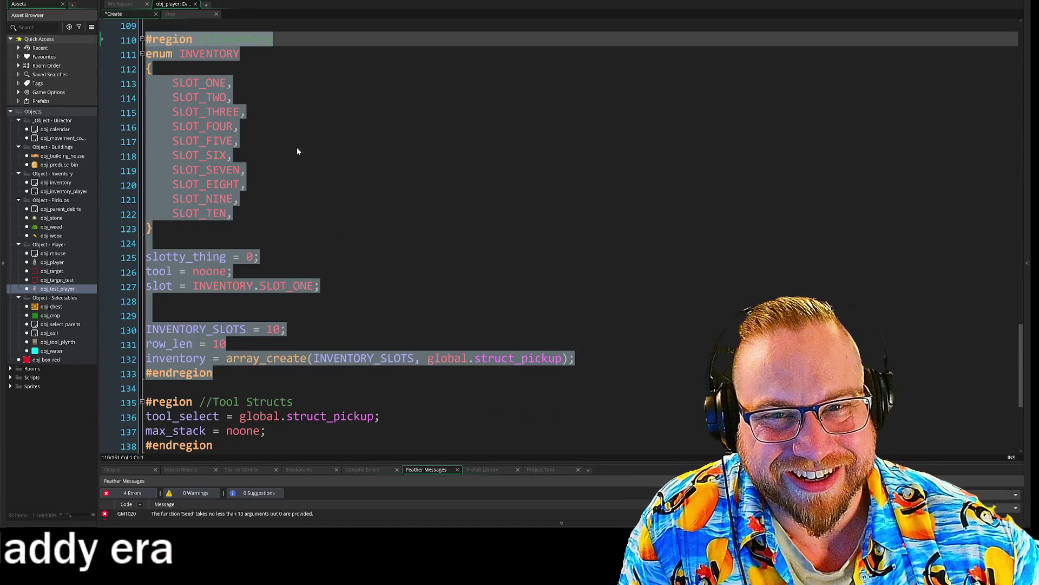
pyautogui.click(296, 152)
# Copy lines 83–94, the SLOT_ONE tool and mouse-wheel slot code.
pyautogui.hotkey('ctrl', 'Tab')
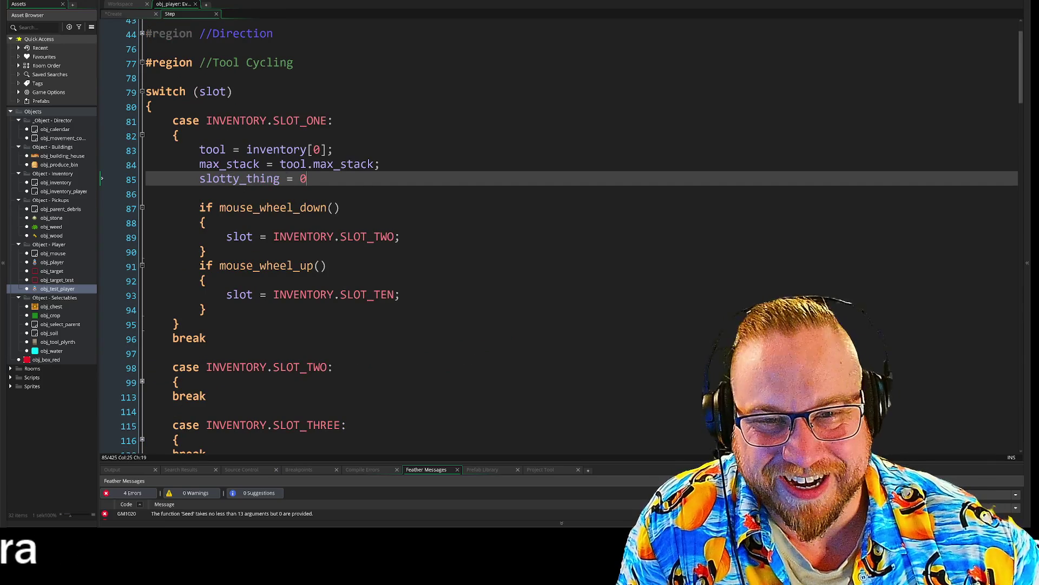
pyautogui.scroll(-12, 561, 236)
pyautogui.scroll(12, 561, 236)
pyautogui.moveTo(212, 256)
pyautogui.mouseDown()
pyautogui.moveTo(157, 155)
pyautogui.moveTo(153, 99)
pyautogui.mouseUp()
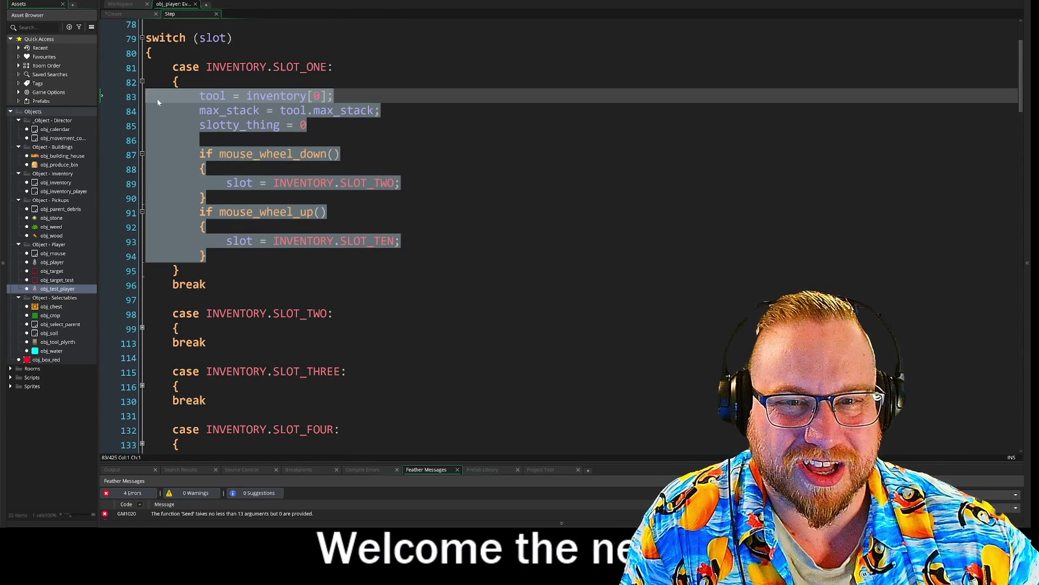
pyautogui.rightClick(180, 99)
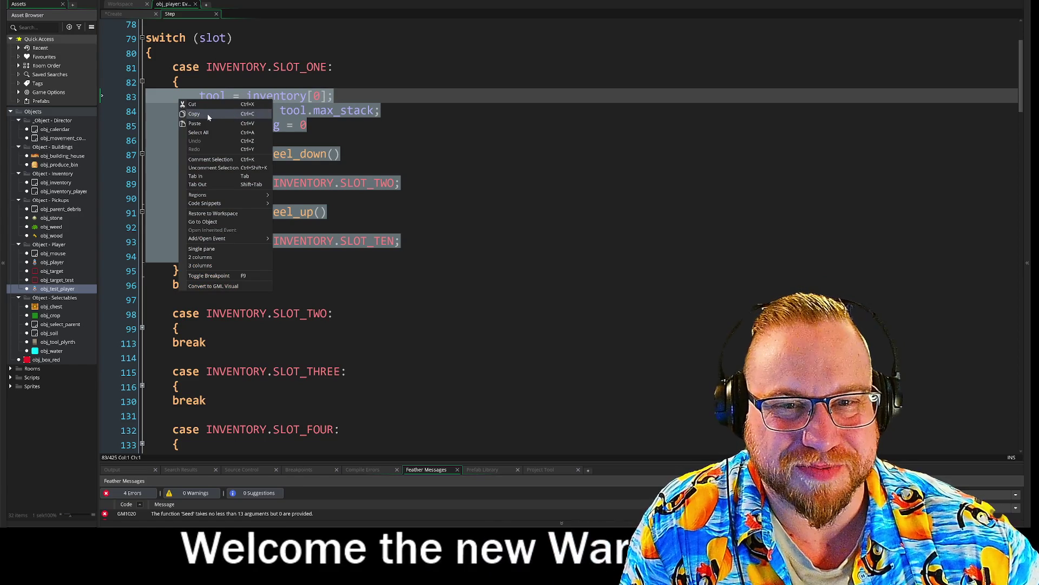
pyautogui.click(207, 115)
# Glance at obj_player's INVENTORY enum, then return to obj_test_player's events in the workspace.
pyautogui.click(116, 14)
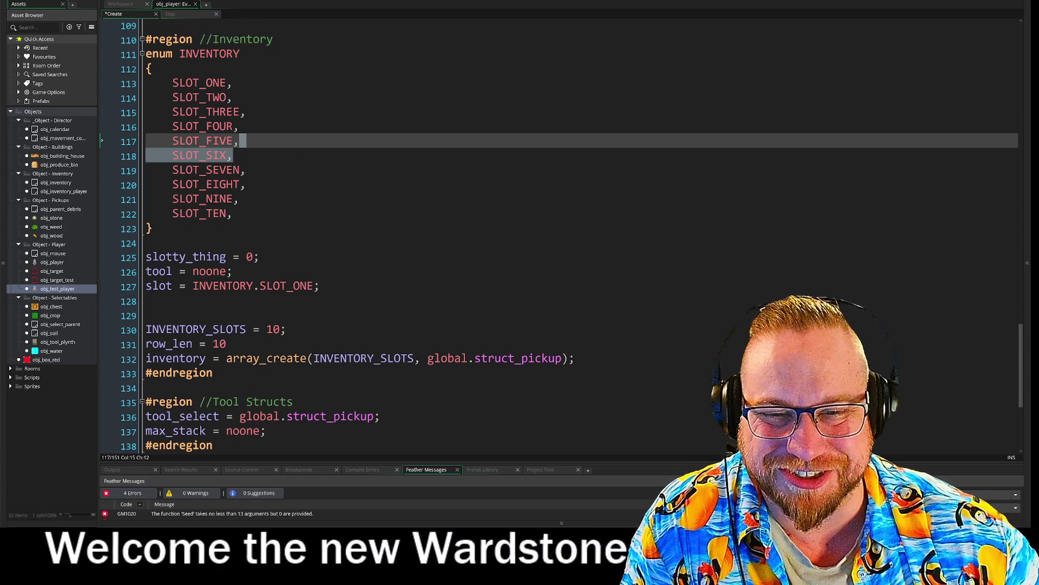
pyautogui.click(171, 17)
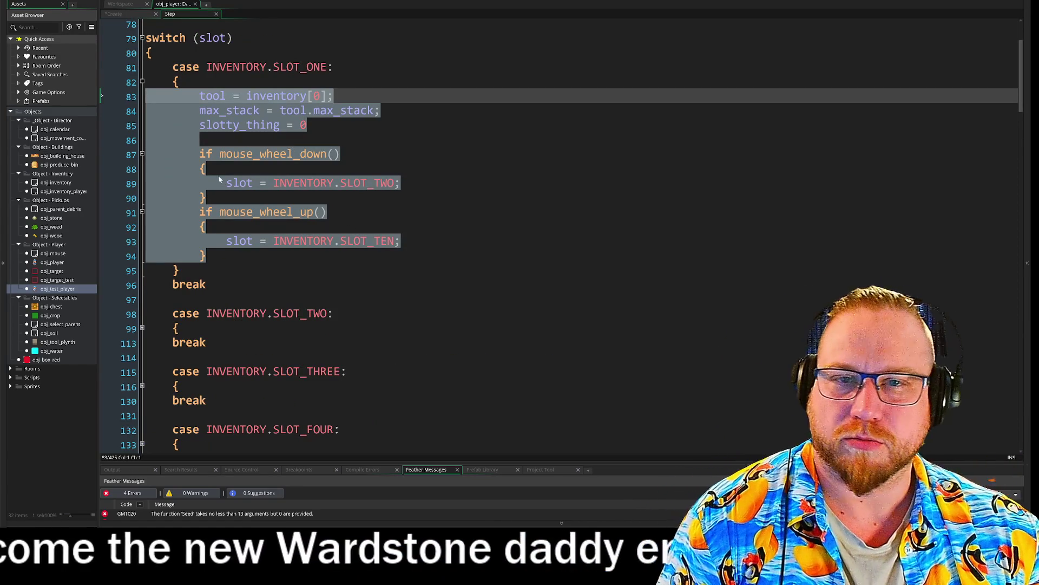
pyautogui.click(120, 4)
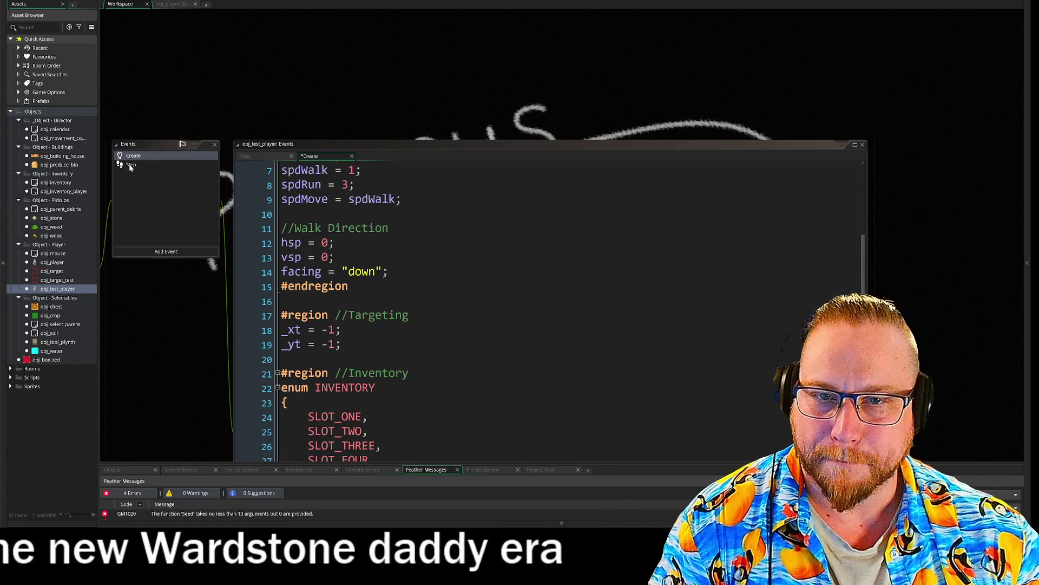
# Paste the copied tool and mouse-wheel code at the end of obj_test_player's Step event.
pyautogui.click(130, 164)
pyautogui.scroll(-5, 188, 346)
pyautogui.hotkey('ctrl', 'End')
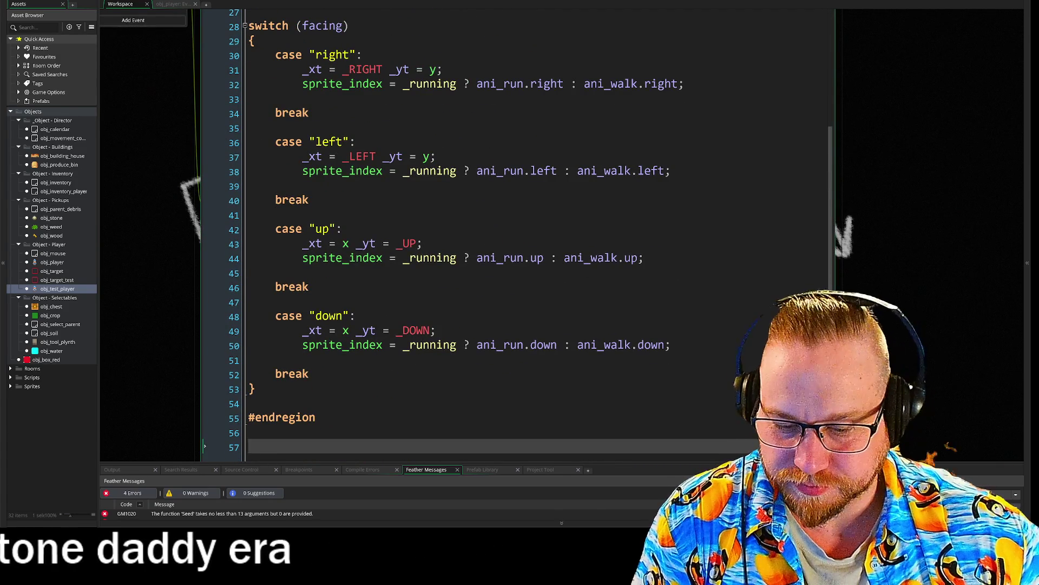
pyautogui.hotkey('ctrl', 'v')
# Collapse the facing switch, Directional switch and Movement regions.
pyautogui.scroll(6, 460, 227)
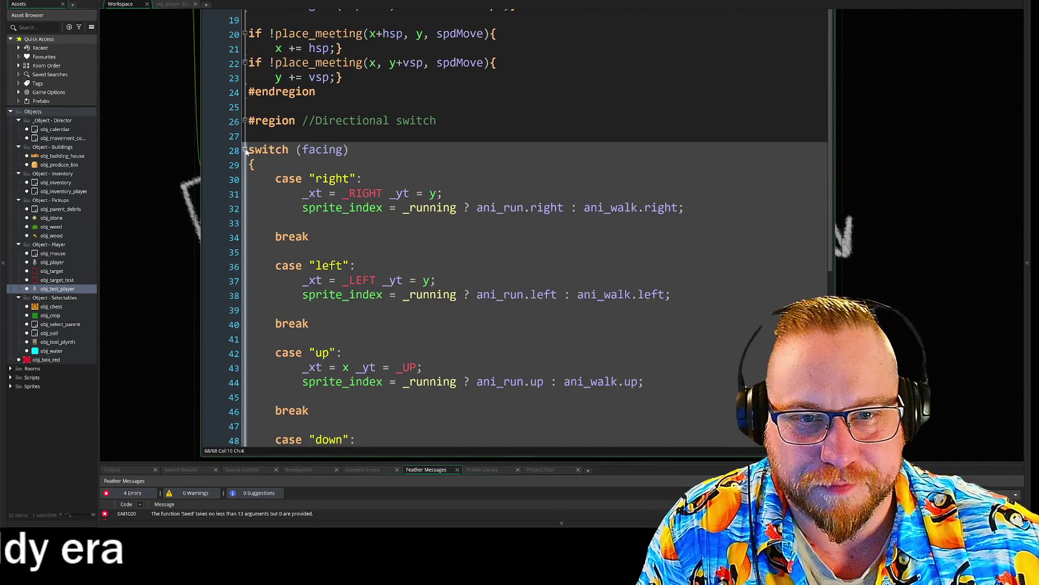
pyautogui.click(244, 151)
pyautogui.scroll(1, 245, 154)
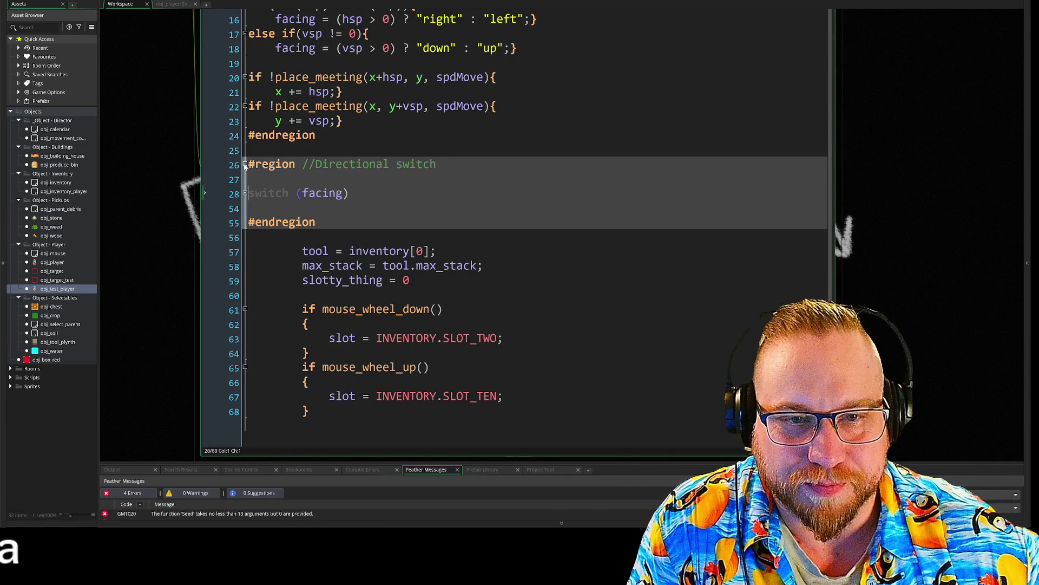
pyautogui.click(245, 165)
pyautogui.scroll(1, 246, 165)
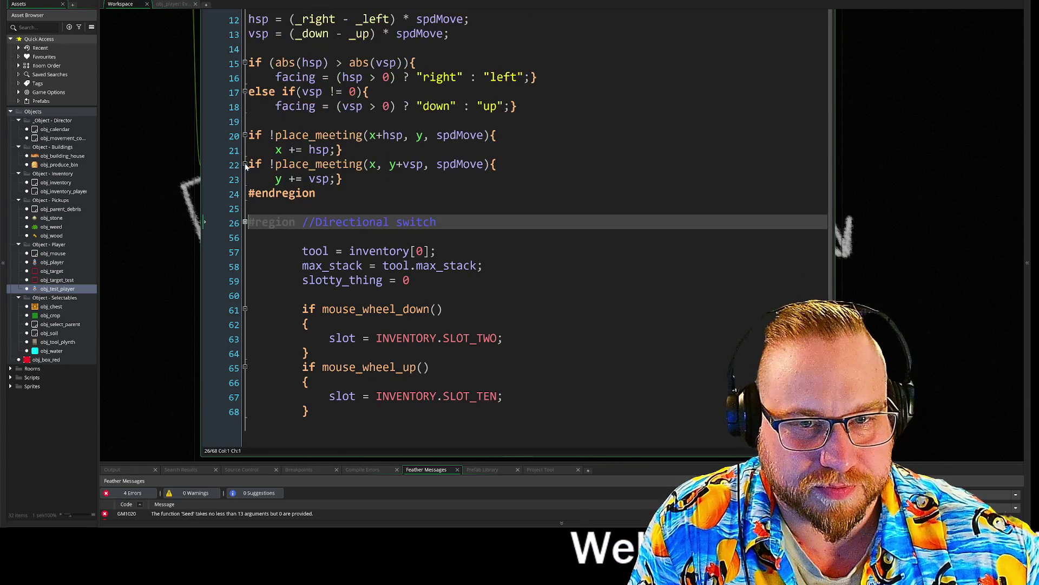
pyautogui.scroll(1, 247, 223)
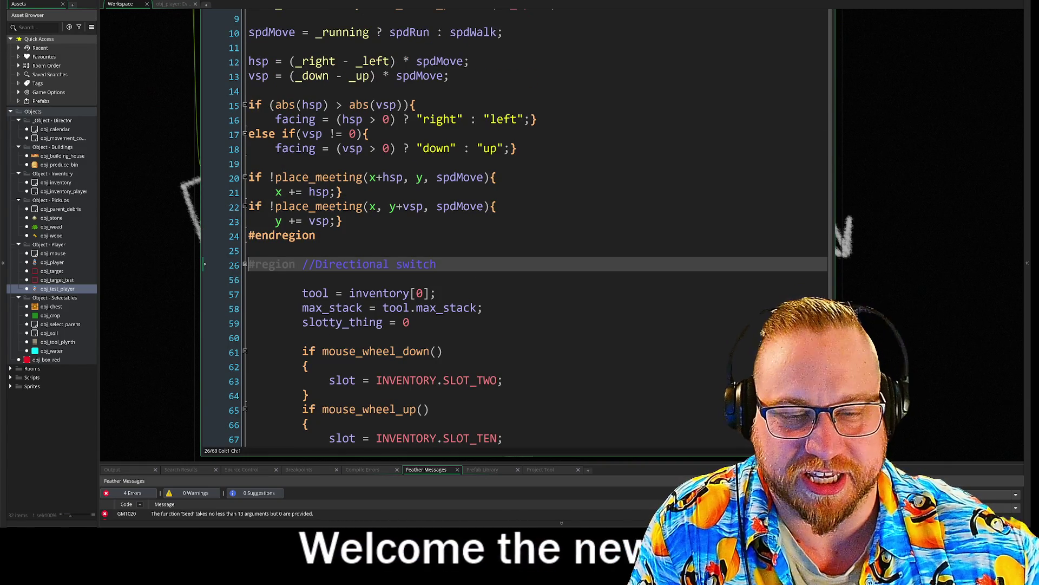
pyautogui.scroll(5, 246, 216)
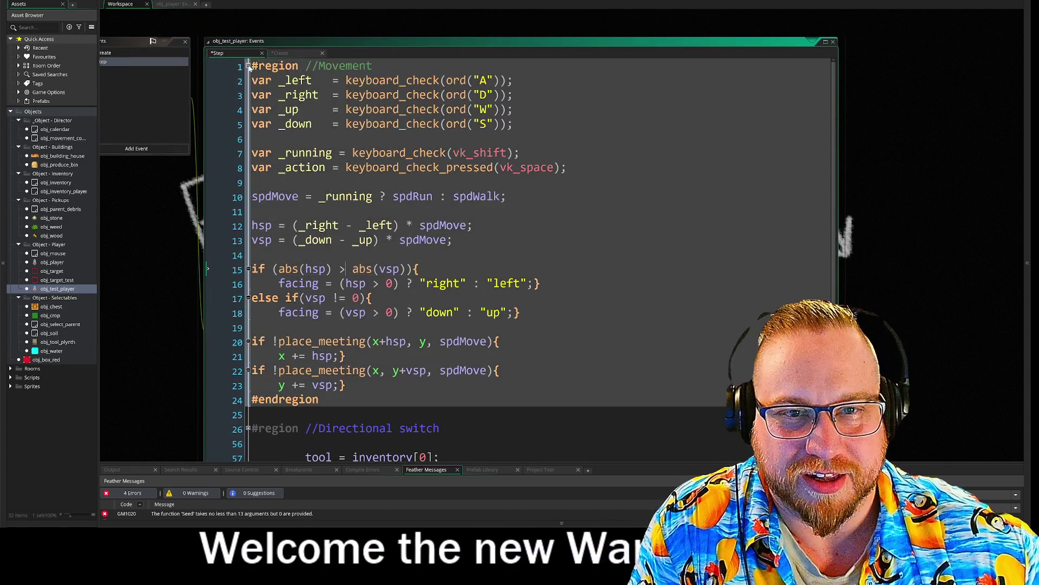
pyautogui.click(248, 65)
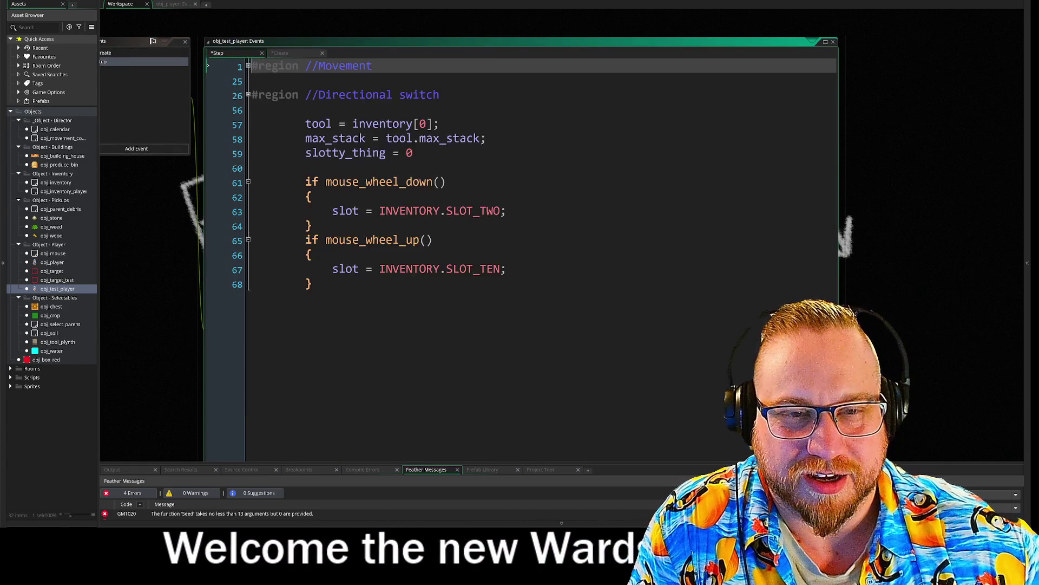
pyautogui.scroll(-2, 519, 243)
pyautogui.scroll(3, 519, 244)
# Add blank lines above the pasted code and delete its extra indentation down to line 70.
pyautogui.click(255, 126)
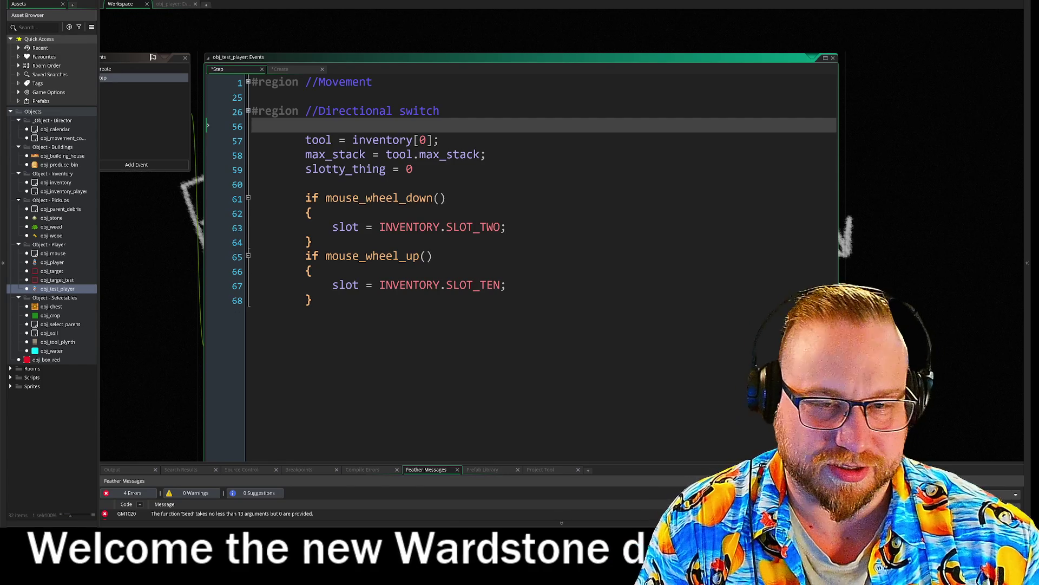
pyautogui.press('Return')
pyautogui.press('Return')
pyautogui.press('Down')
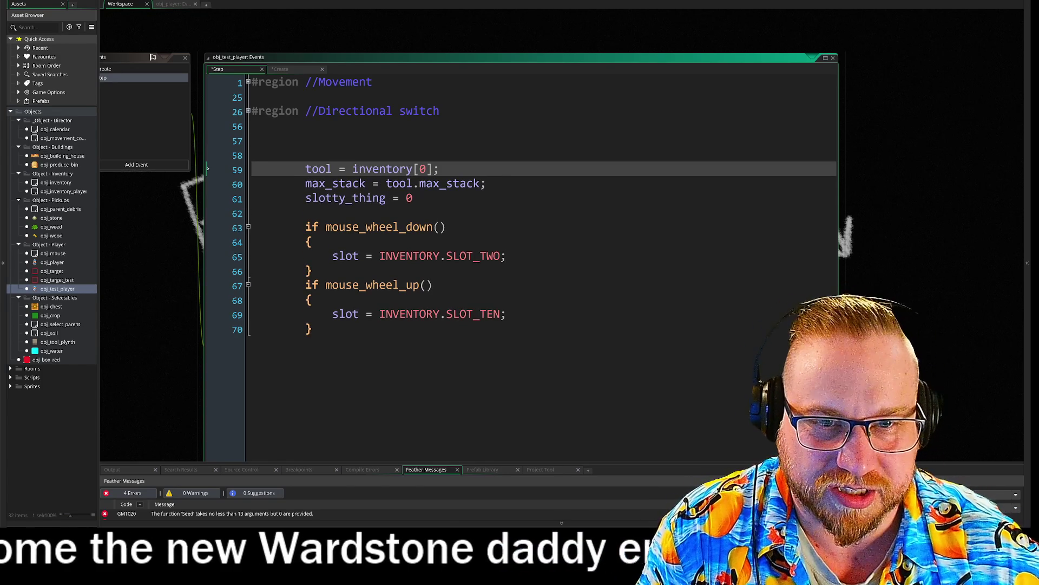
pyautogui.hotkey('alt', 'shift', 'Down')
pyautogui.hotkey('alt', 'shift', 'Down')
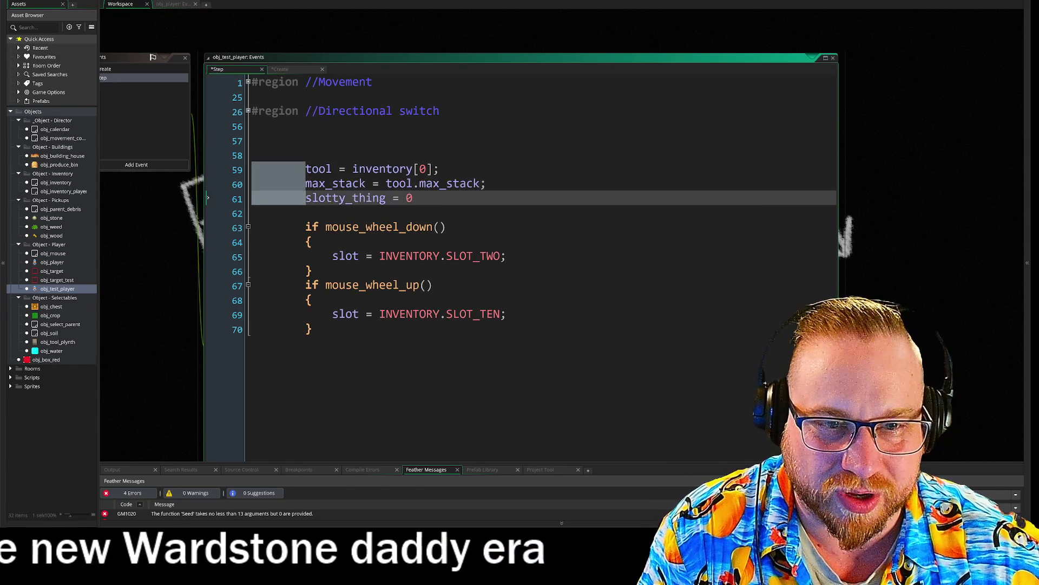
pyautogui.hotkey('alt', 'shift', 'Down')
pyautogui.hotkey('alt', 'shift', 'Down')
pyautogui.hotkey('alt', 'shift', 'Down')
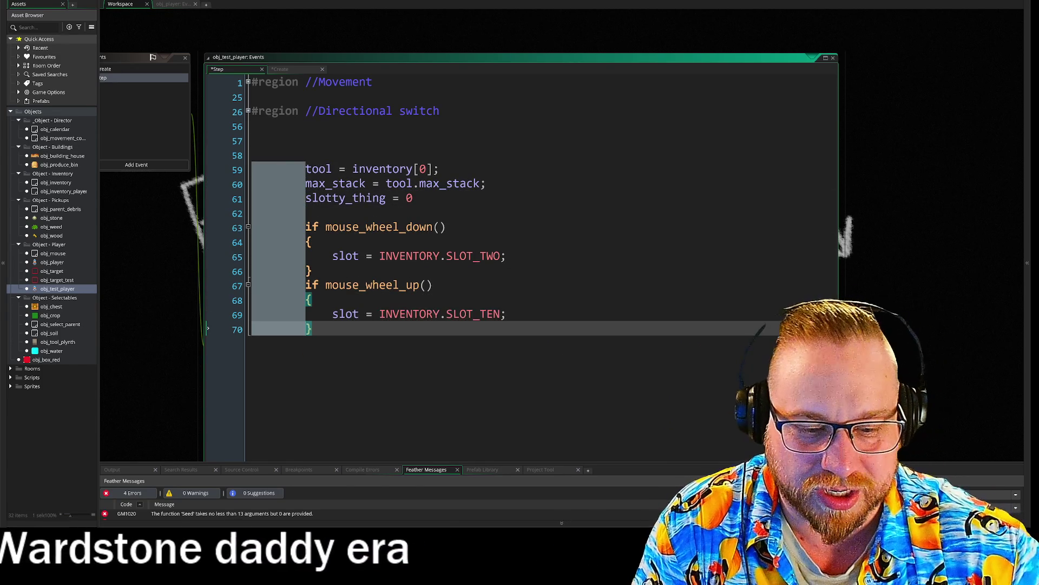
pyautogui.press('Delete')
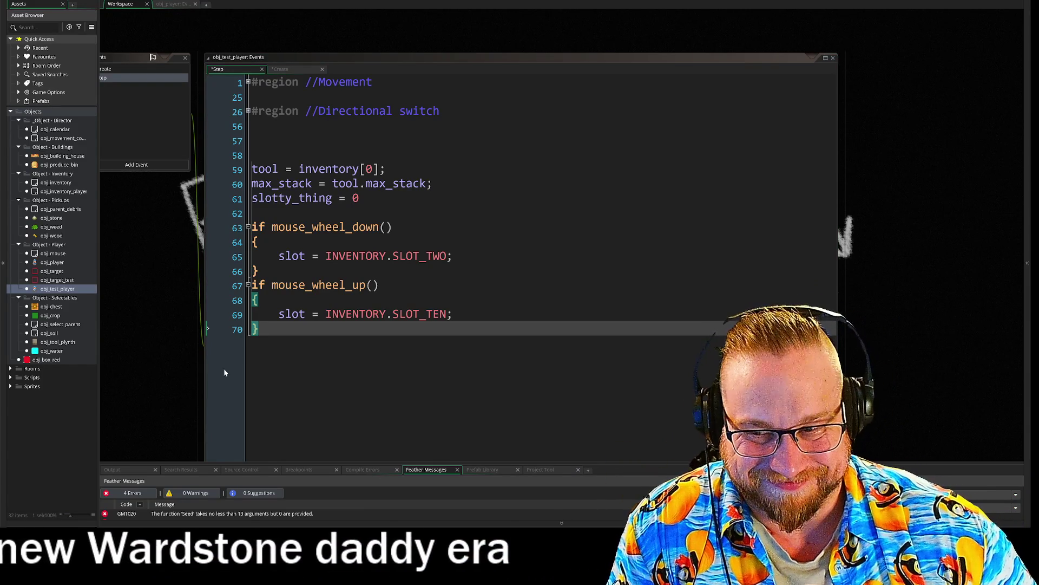
pyautogui.moveTo(172, 365); pyautogui.dragTo(200, 384)
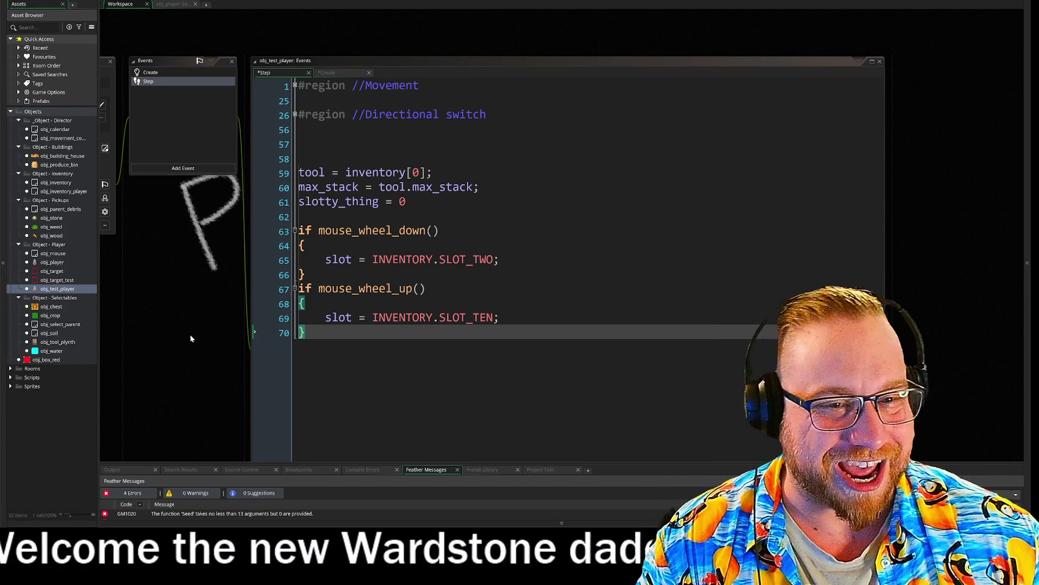
# Insert a blank line after line 20 in obj_test_player's Create code.
pyautogui.click(163, 72)
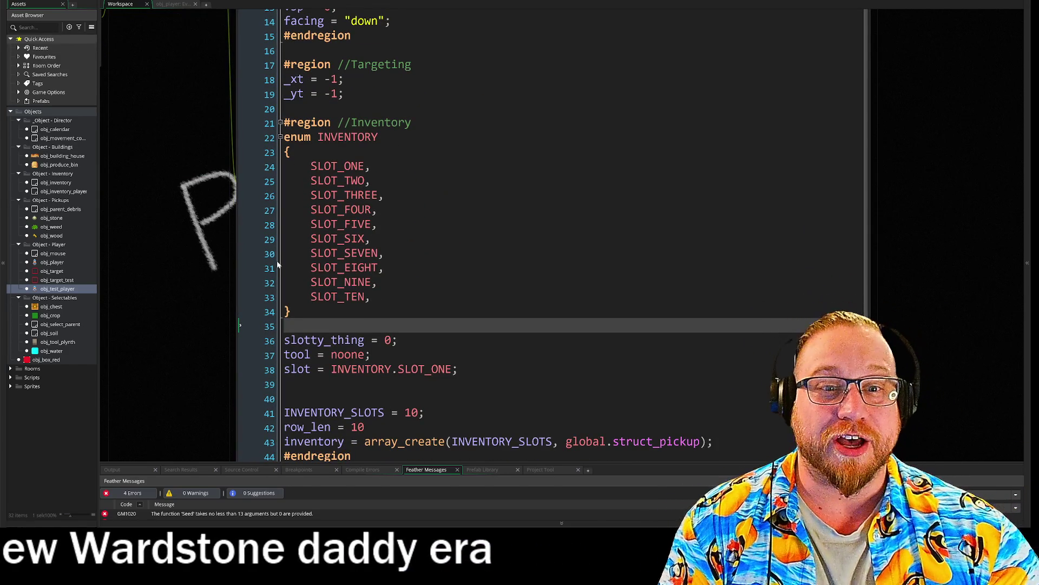
pyautogui.click(324, 109)
pyautogui.press('Return')
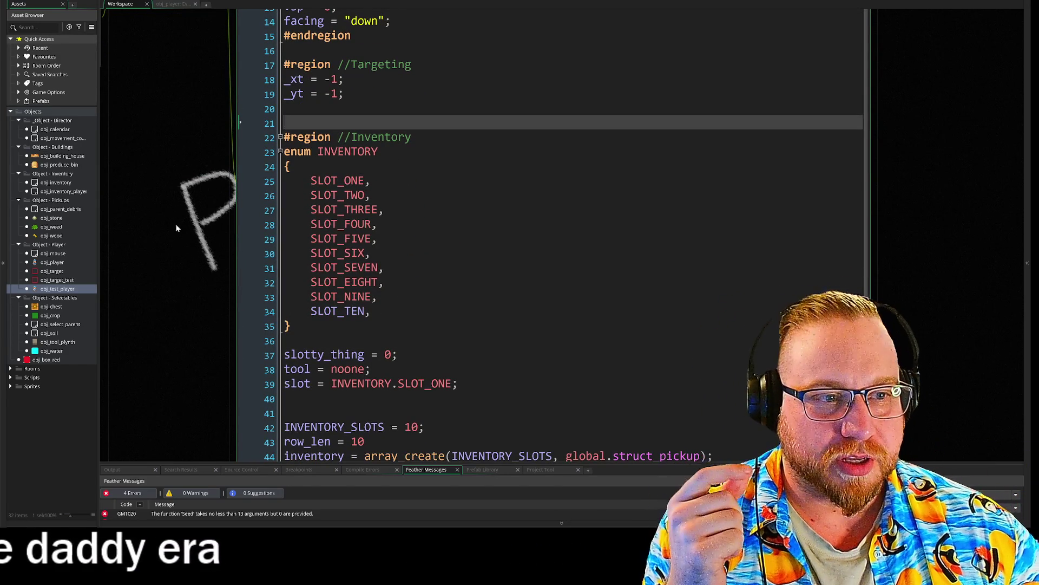
# Delete SLOT_FOUR through SLOT_TEN from the INVENTORY enum, leaving SLOT_ONE to SLOT_THREE.
pyautogui.moveTo(188, 261); pyautogui.dragTo(163, 177)
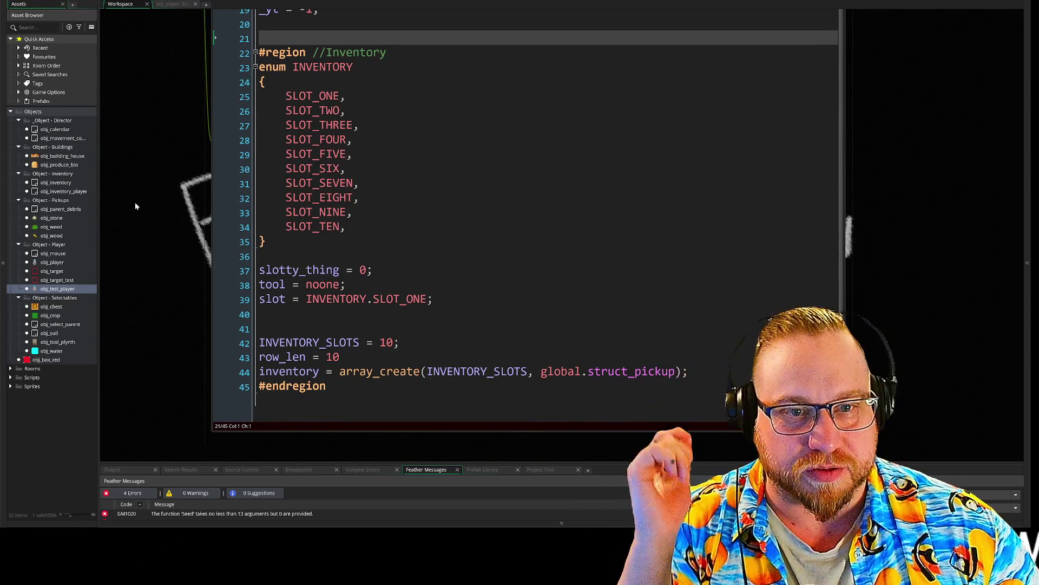
pyautogui.moveTo(135, 204); pyautogui.dragTo(126, 216)
pyautogui.moveTo(341, 241); pyautogui.dragTo(228, 154)
pyautogui.press('BackSpace')
pyautogui.press('BackSpace')
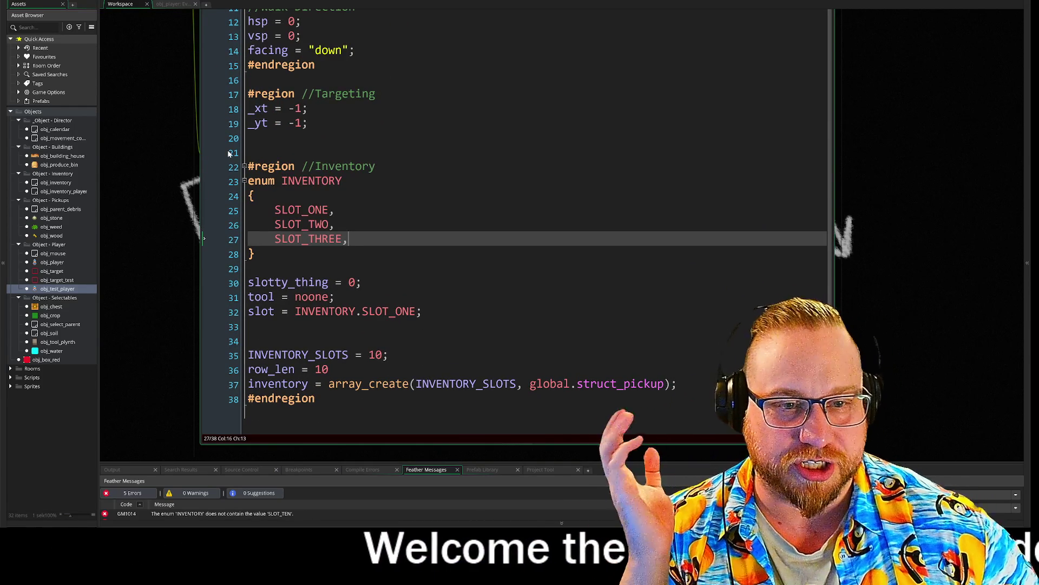
pyautogui.hscroll(2, 153, 164)
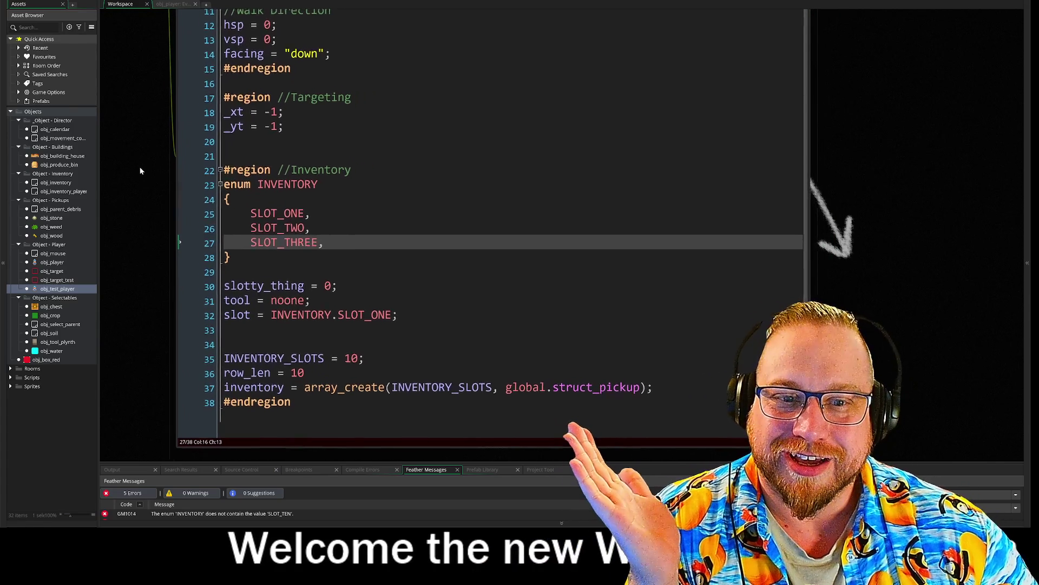
pyautogui.moveTo(144, 174)
pyautogui.mouseDown()
pyautogui.moveTo(102, 170)
pyautogui.moveTo(76, 181)
pyautogui.mouseUp()
pyautogui.press('Up')
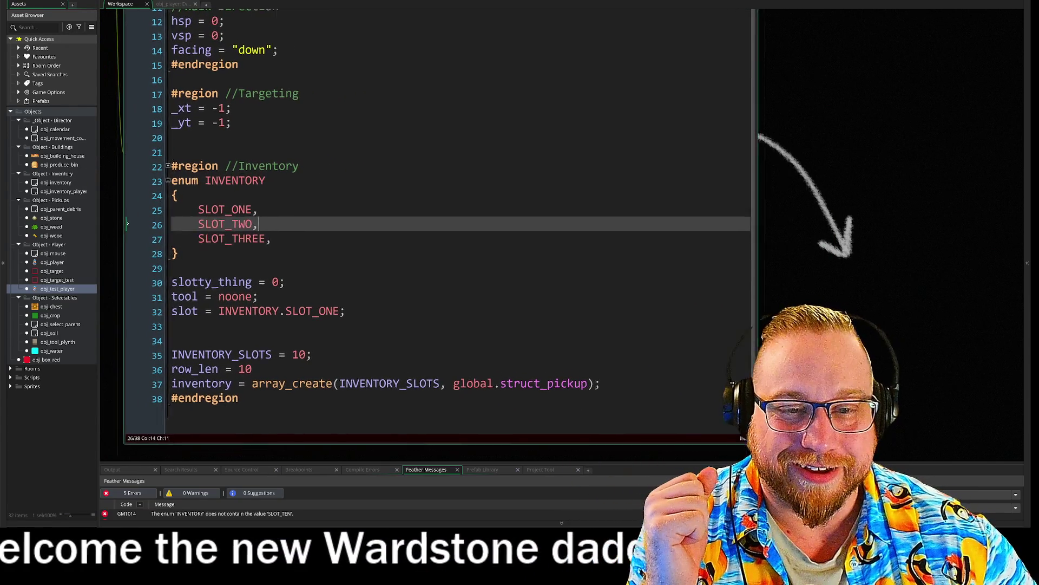
pyautogui.press('Down')
pyautogui.press('Down')
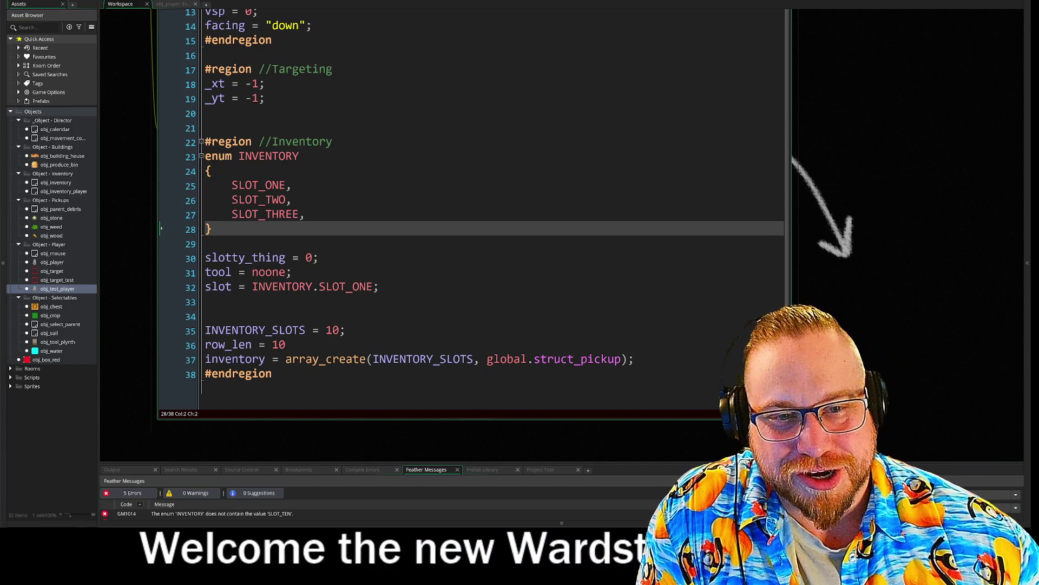
# Keep the blank line after line 33 and add empty lines 39–41 below #endregion.
pyautogui.click(306, 214)
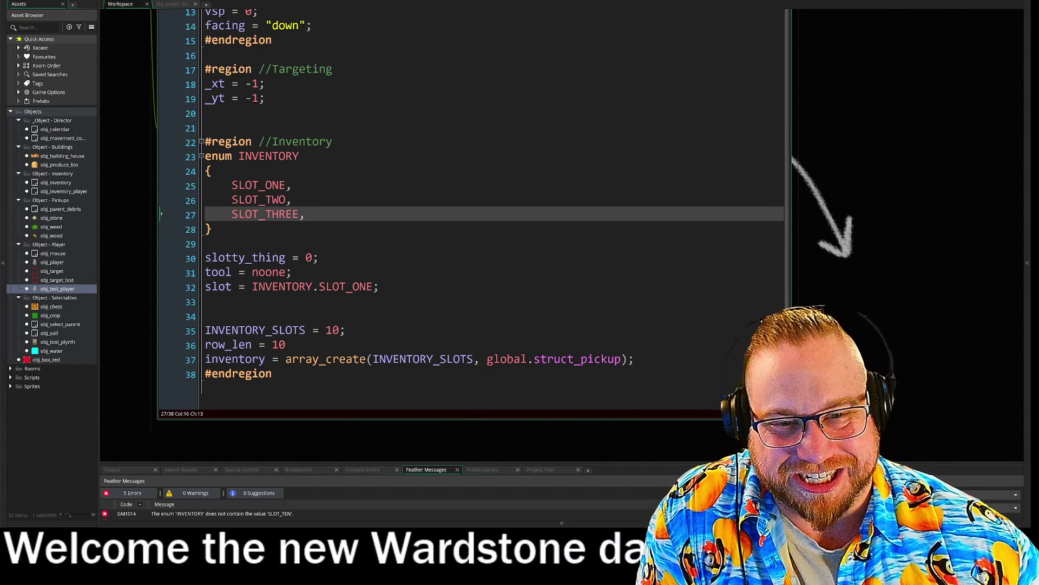
pyautogui.click(206, 316)
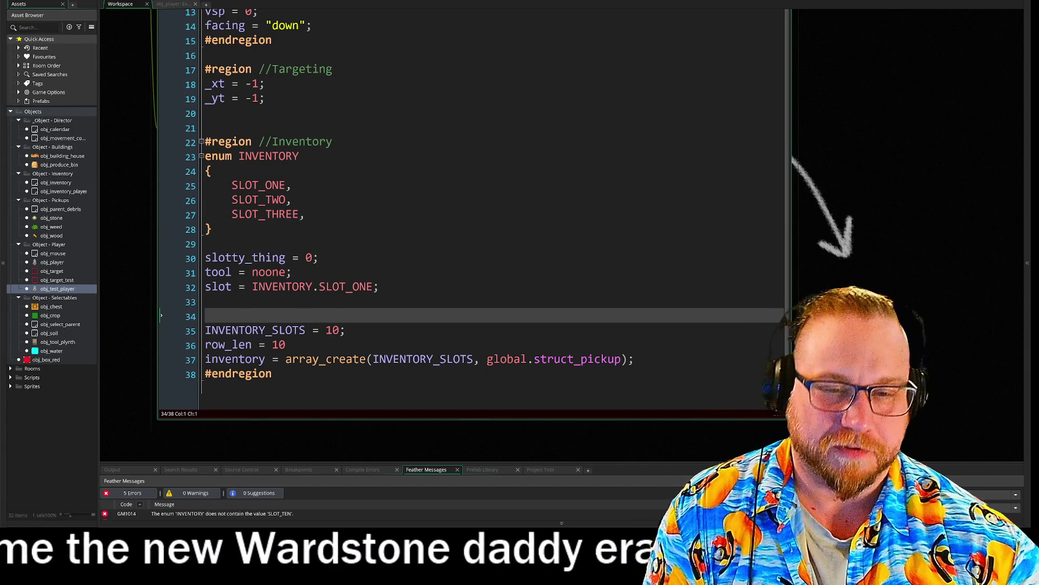
pyautogui.press('BackSpace')
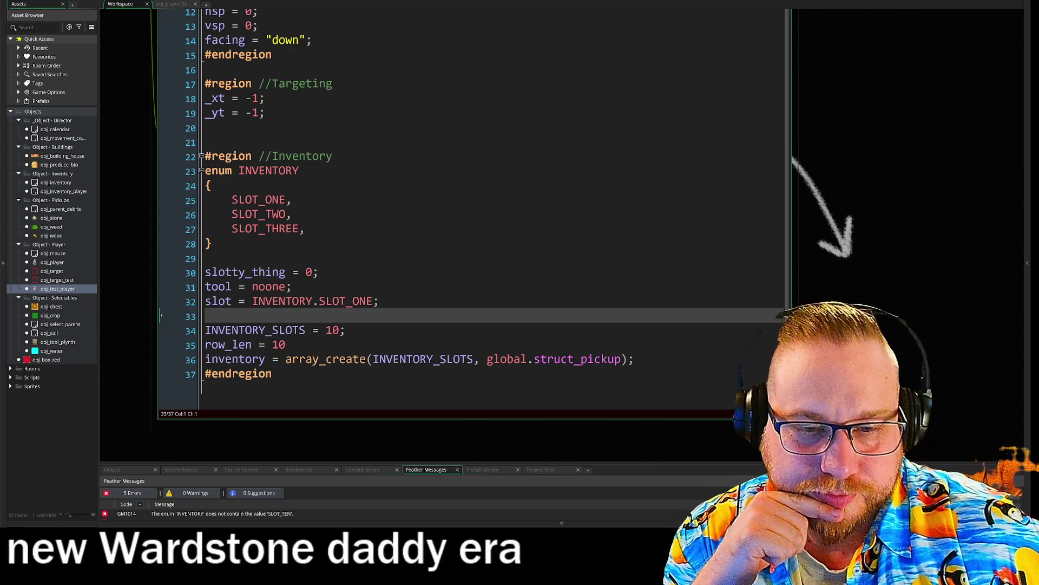
pyautogui.press('Return')
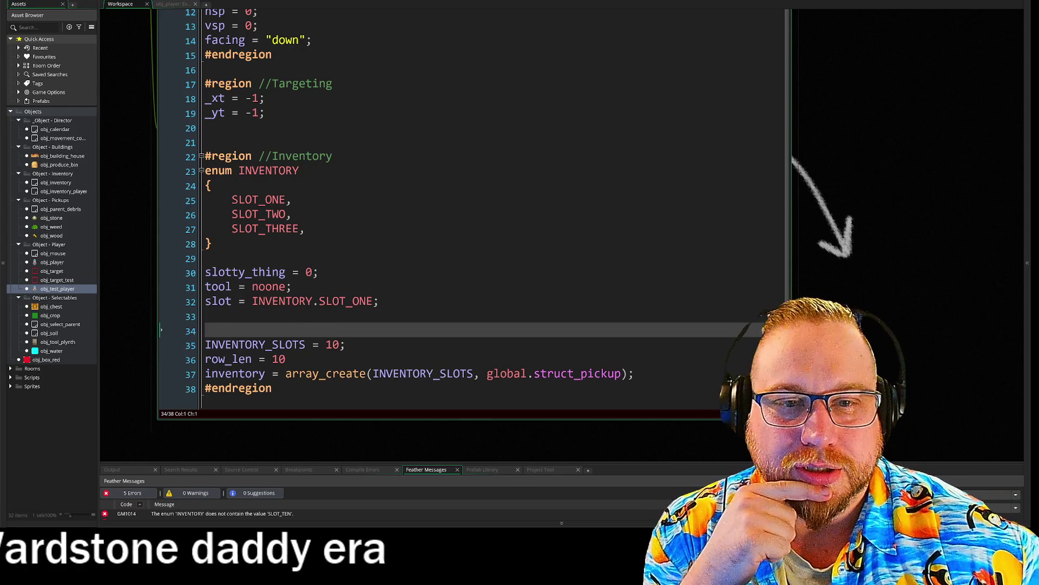
pyautogui.scroll(-1, 471, 211)
pyautogui.click(325, 374)
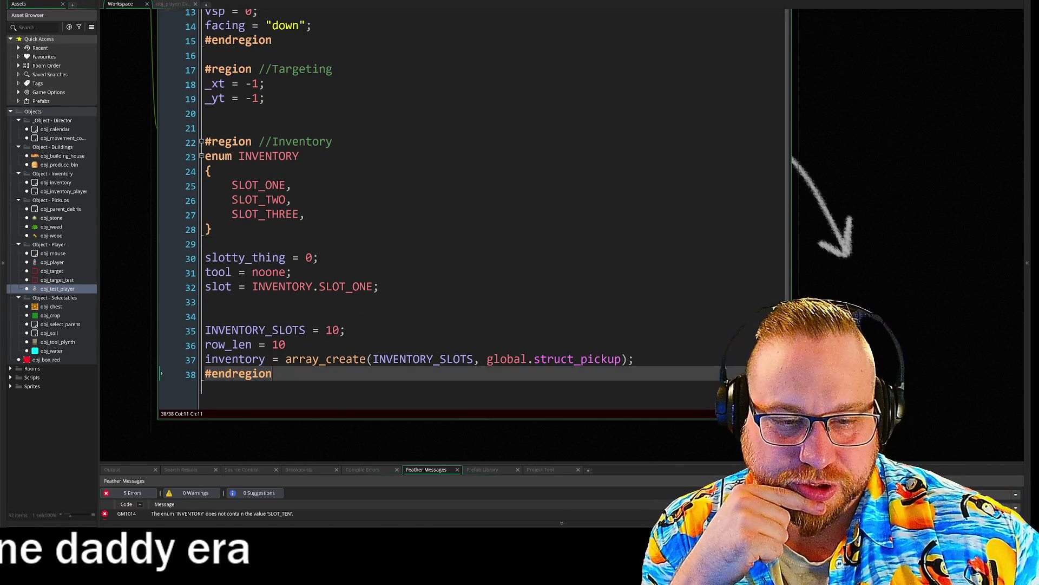
pyautogui.press('Return')
pyautogui.press('Return')
pyautogui.press('Return')
pyautogui.scroll(-2, 471, 211)
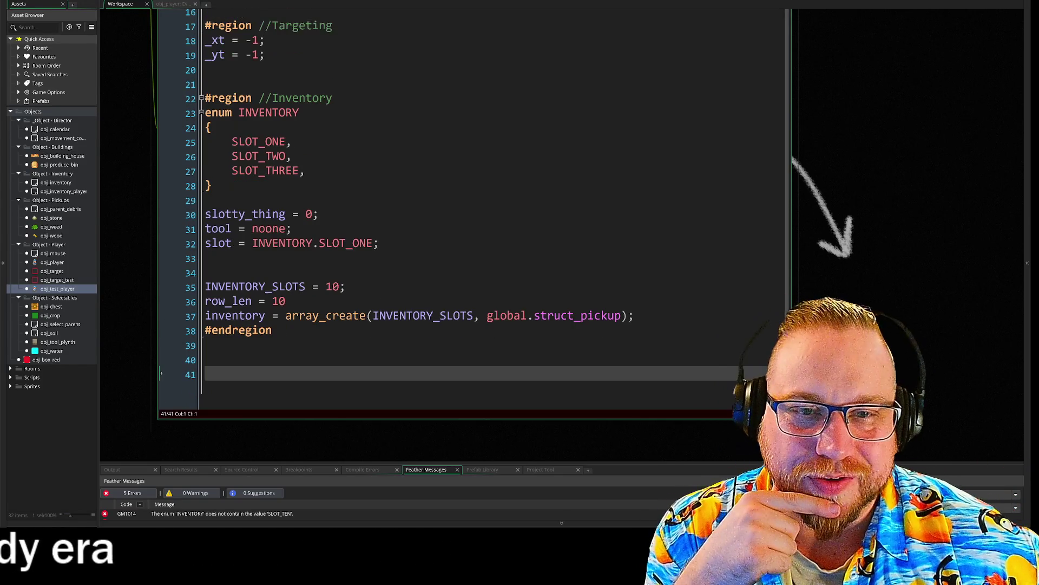
pyautogui.scroll(-2, 826, 252)
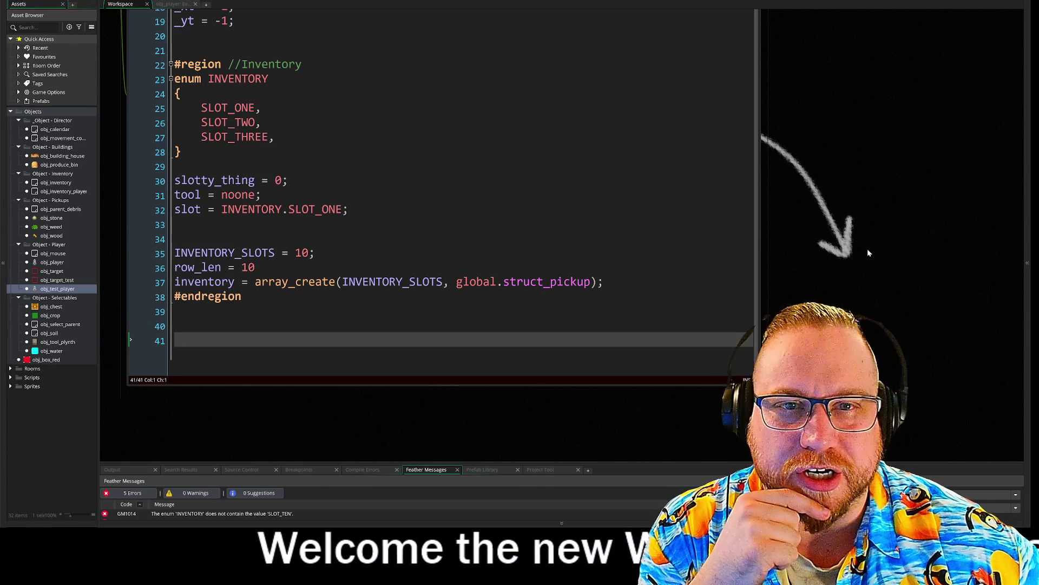
pyautogui.scroll(-1, 863, 238)
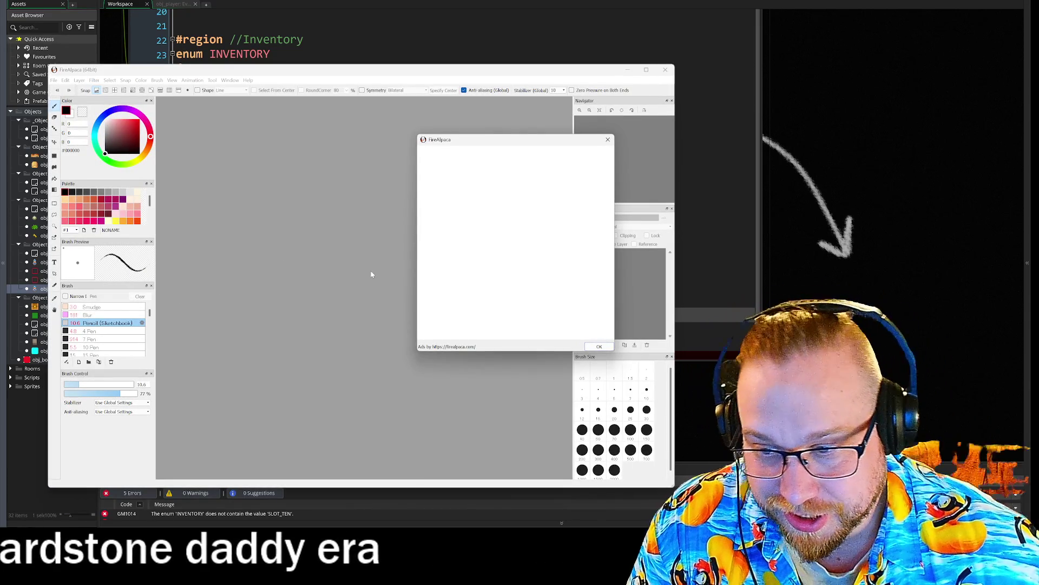
# Dismiss FireAlpaca's startup ad and create a new 600x1000 canvas.
pyautogui.click(600, 346)
pyautogui.moveTo(525, 73)
pyautogui.mouseDown()
pyautogui.moveTo(559, 42)
pyautogui.moveTo(558, 29)
pyautogui.mouseUp()
pyautogui.click(87, 36)
pyautogui.click(100, 45)
pyautogui.click(432, 338)
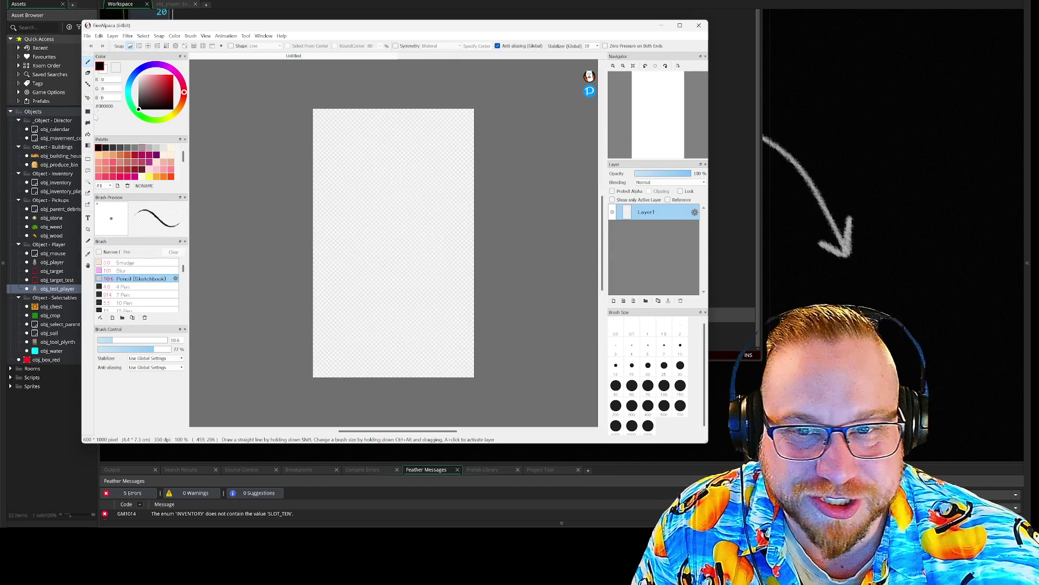
# Fill the whole canvas black with the Bucket tool and enlarge the window.
pyautogui.click(87, 134)
pyautogui.click(415, 243)
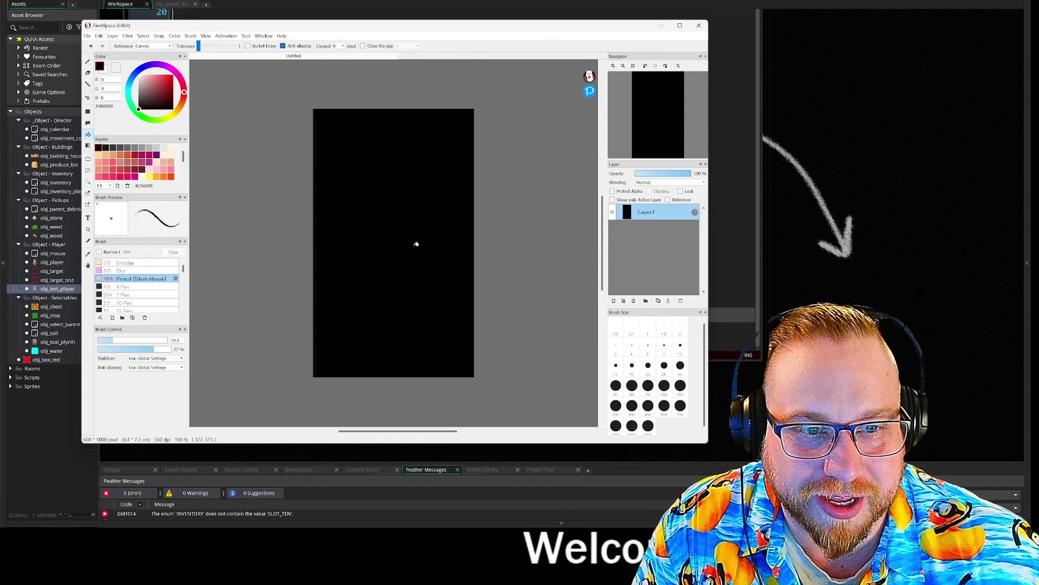
pyautogui.scroll(2, 416, 243)
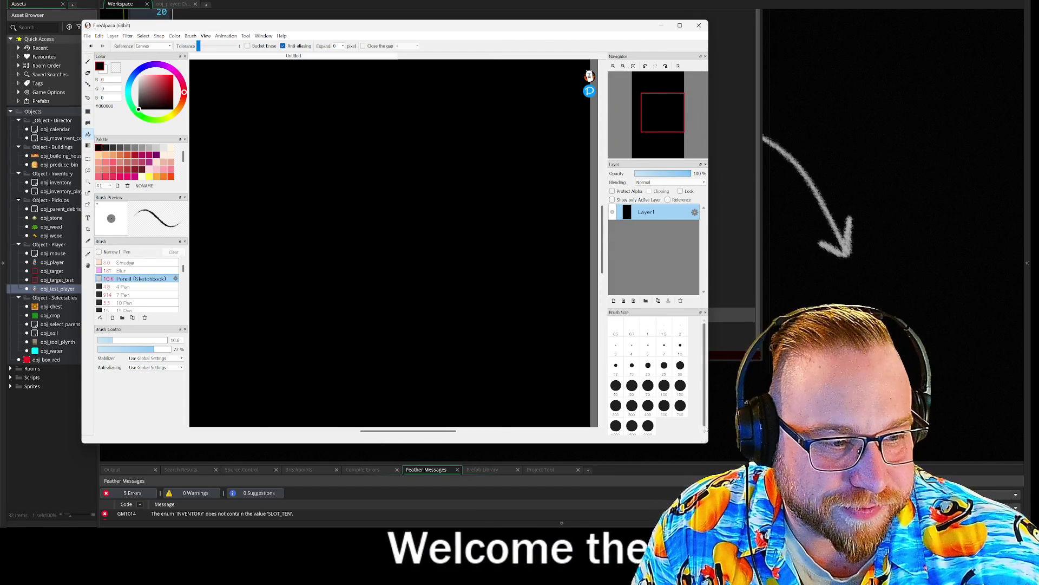
pyautogui.moveTo(710, 449)
pyautogui.mouseDown()
pyautogui.moveTo(755, 450)
pyautogui.moveTo(927, 526)
pyautogui.mouseUp()
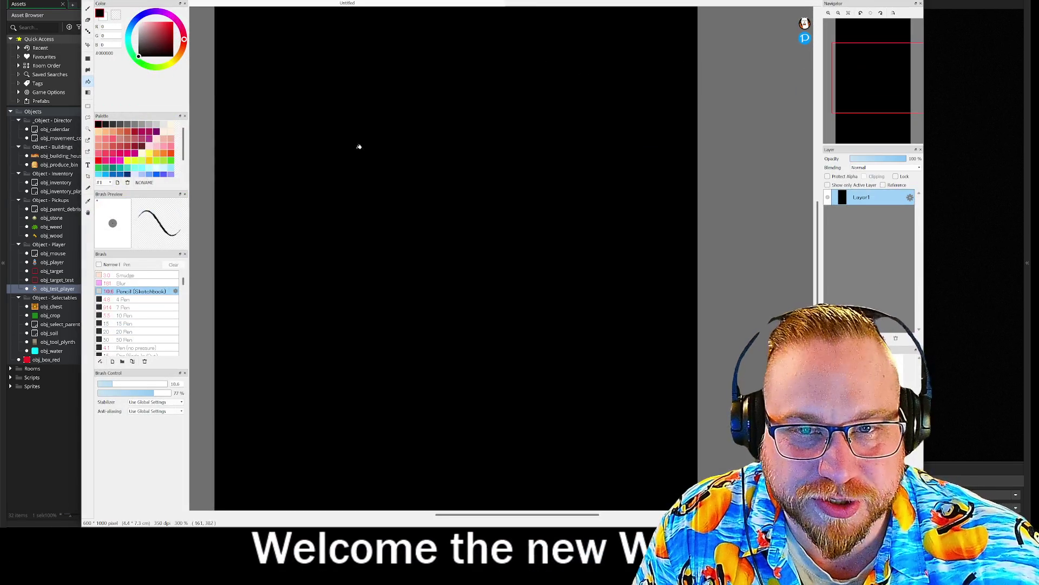
# Select the Pen tool with white as the drawing colour.
pyautogui.click(88, 9)
pyautogui.click(145, 27)
pyautogui.click(138, 21)
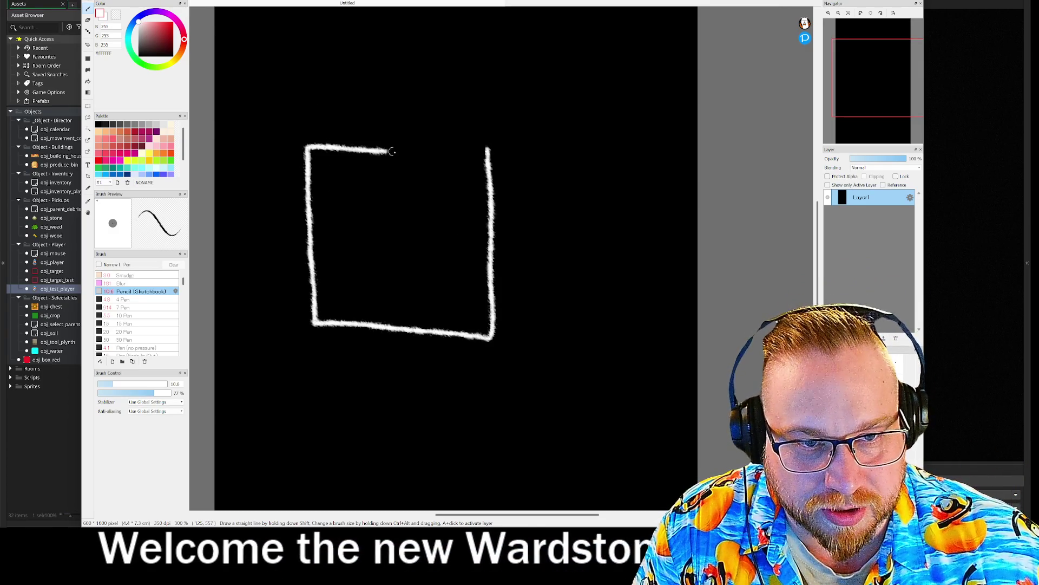
# Close the square's top edge, then draw an inner rectangle, a diagonal and a small diamond.
pyautogui.moveTo(377, 151); pyautogui.dragTo(489, 146)
pyautogui.moveTo(361, 156)
pyautogui.mouseDown()
pyautogui.moveTo(360, 173)
pyautogui.moveTo(418, 191)
pyautogui.moveTo(441, 153)
pyautogui.mouseUp()
pyautogui.moveTo(358, 148); pyautogui.dragTo(336, 171)
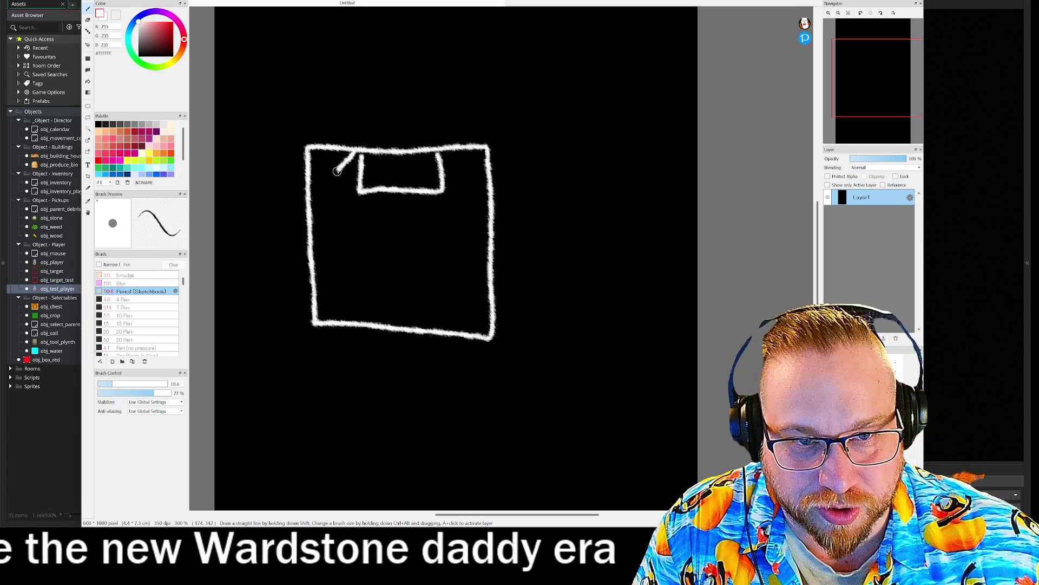
pyautogui.moveTo(335, 189)
pyautogui.mouseDown()
pyautogui.moveTo(345, 182)
pyautogui.moveTo(354, 194)
pyautogui.moveTo(336, 187)
pyautogui.moveTo(331, 162)
pyautogui.moveTo(341, 137)
pyautogui.moveTo(333, 162)
pyautogui.moveTo(351, 142)
pyautogui.mouseUp()
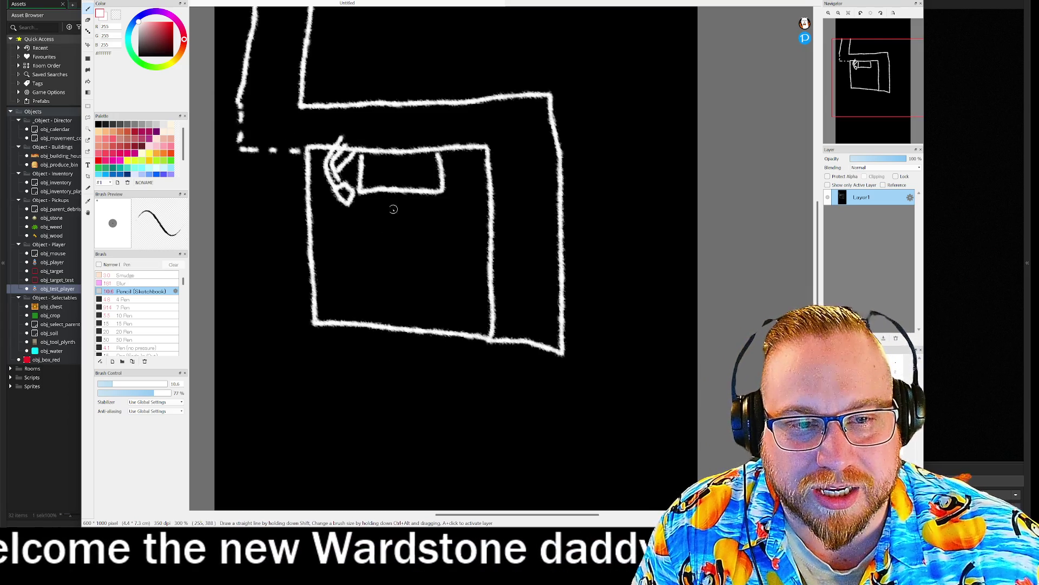
# Draw a long frame line, undo it, and add a stroke at the top-left.
pyautogui.moveTo(528, 342)
pyautogui.mouseDown()
pyautogui.moveTo(522, 179)
pyautogui.moveTo(449, 135)
pyautogui.moveTo(288, 104)
pyautogui.moveTo(284, 7)
pyautogui.mouseUp()
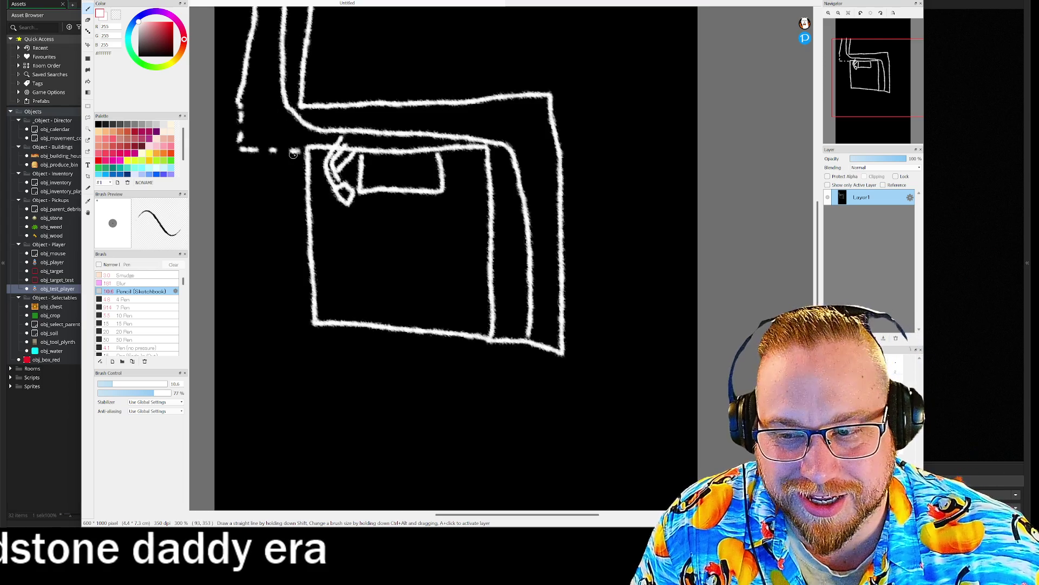
pyautogui.hotkey('ctrl', 'z')
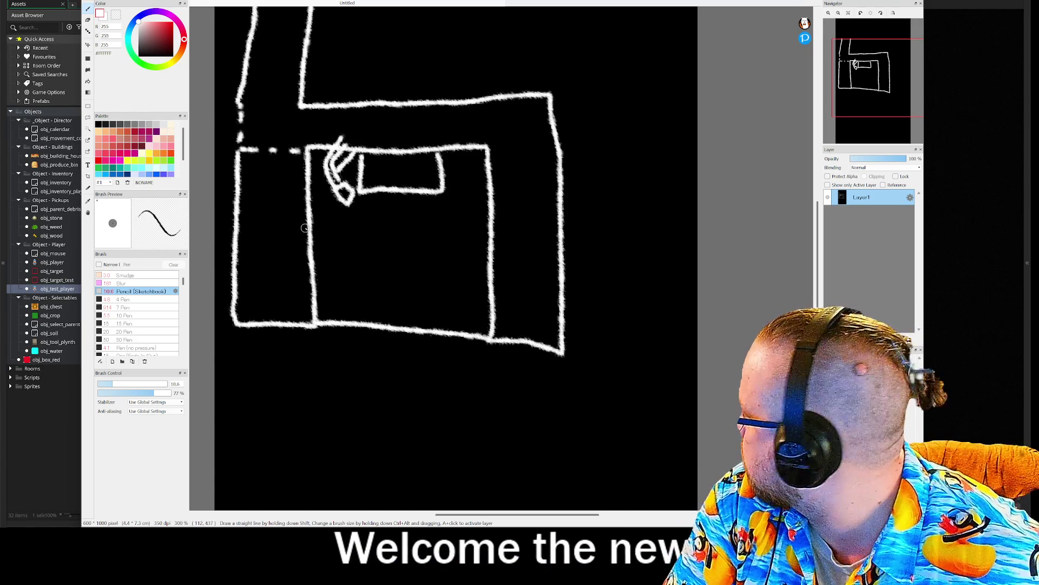
pyautogui.moveTo(241, 104); pyautogui.dragTo(216, 93)
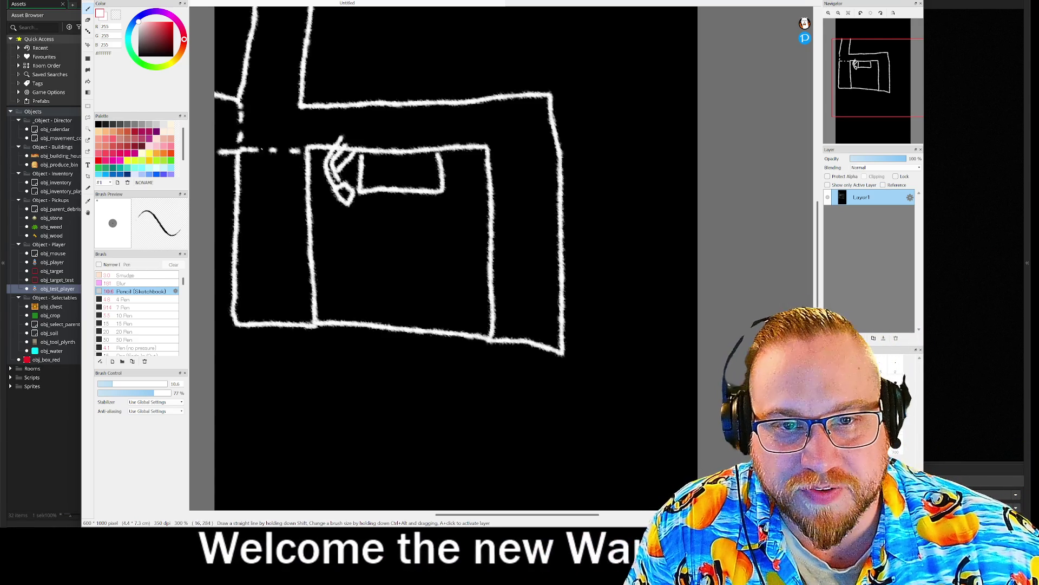
# Add tick marks across the lines and two short marks below the box's bottom edge.
pyautogui.moveTo(298, 198); pyautogui.dragTo(314, 198)
pyautogui.moveTo(304, 274); pyautogui.dragTo(320, 274)
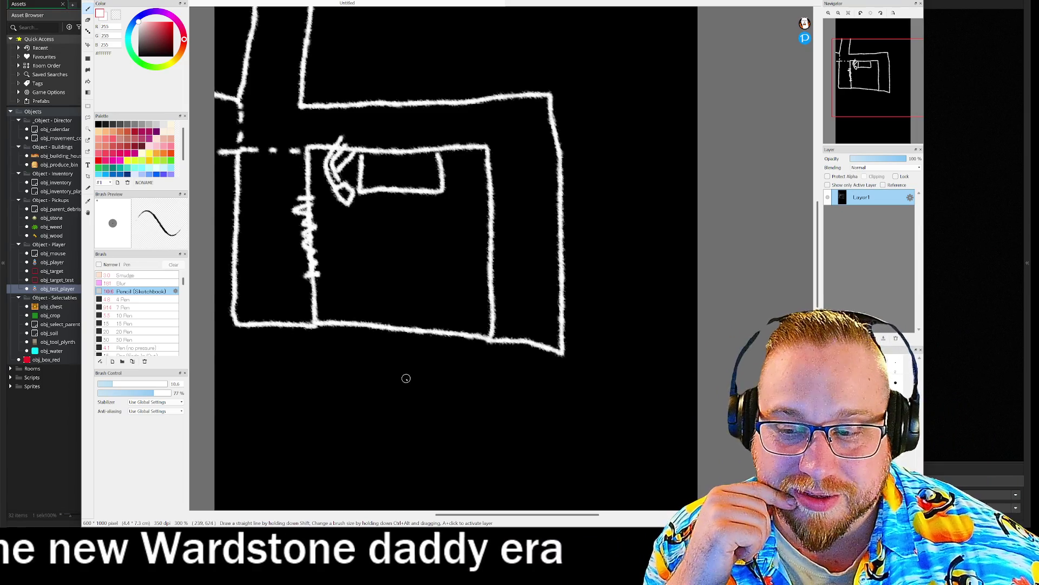
pyautogui.moveTo(339, 325); pyautogui.dragTo(339, 349)
pyautogui.moveTo(466, 330); pyautogui.dragTo(467, 361)
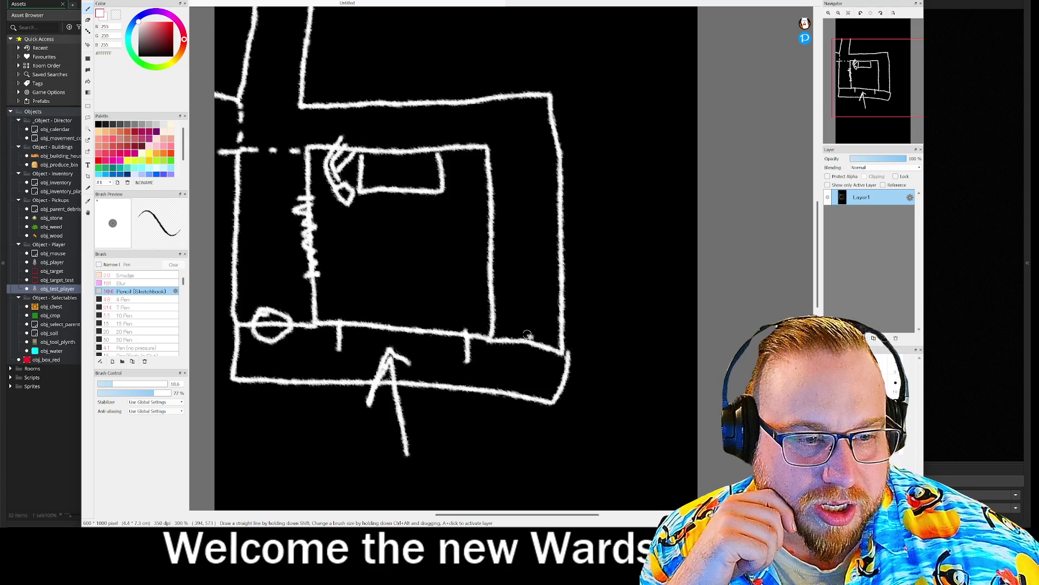
# Draw a corner circle, three vertical lines and a top line, then close the sketch unsaved.
pyautogui.moveTo(520, 328); pyautogui.dragTo(517, 330)
pyautogui.moveTo(519, 433); pyautogui.dragTo(524, 257)
pyautogui.moveTo(277, 238); pyautogui.dragTo(271, 404)
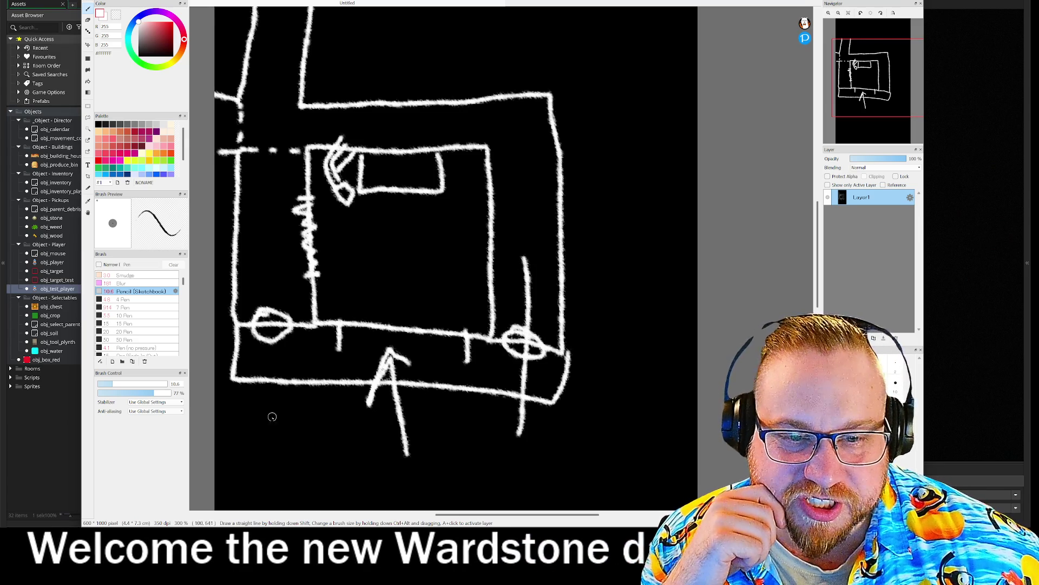
pyautogui.moveTo(385, 249); pyautogui.dragTo(401, 433)
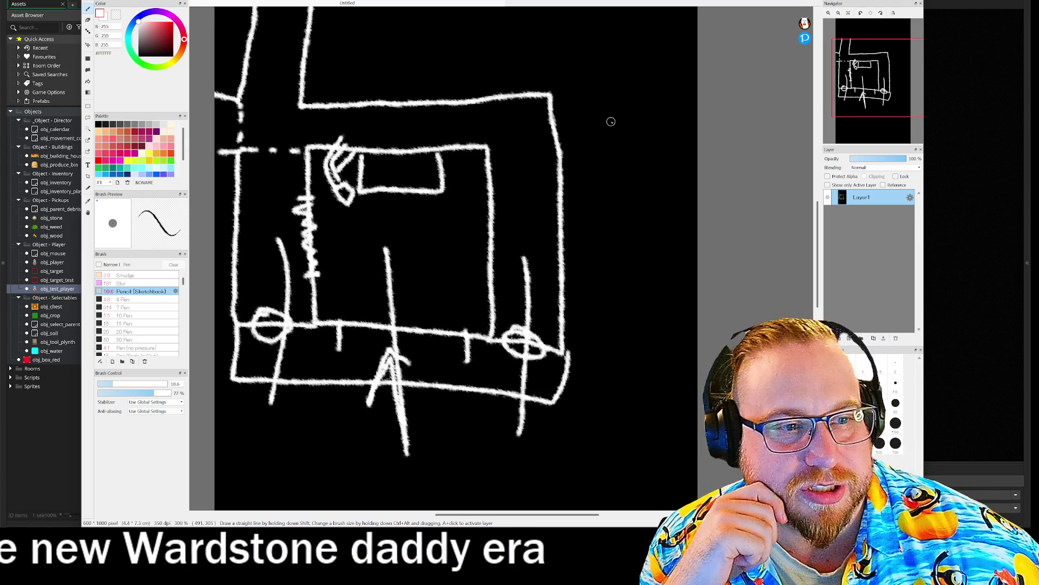
pyautogui.moveTo(360, 58)
pyautogui.mouseDown()
pyautogui.moveTo(626, 50)
pyautogui.moveTo(626, 6)
pyautogui.mouseUp()
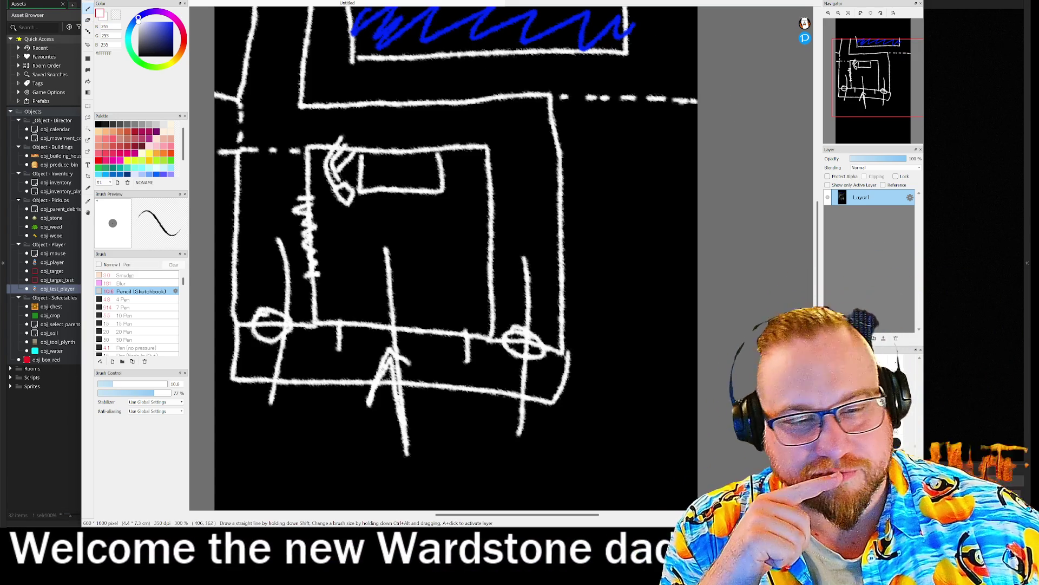
pyautogui.hotkey('ctrl', 'w')
pyautogui.click(503, 268)
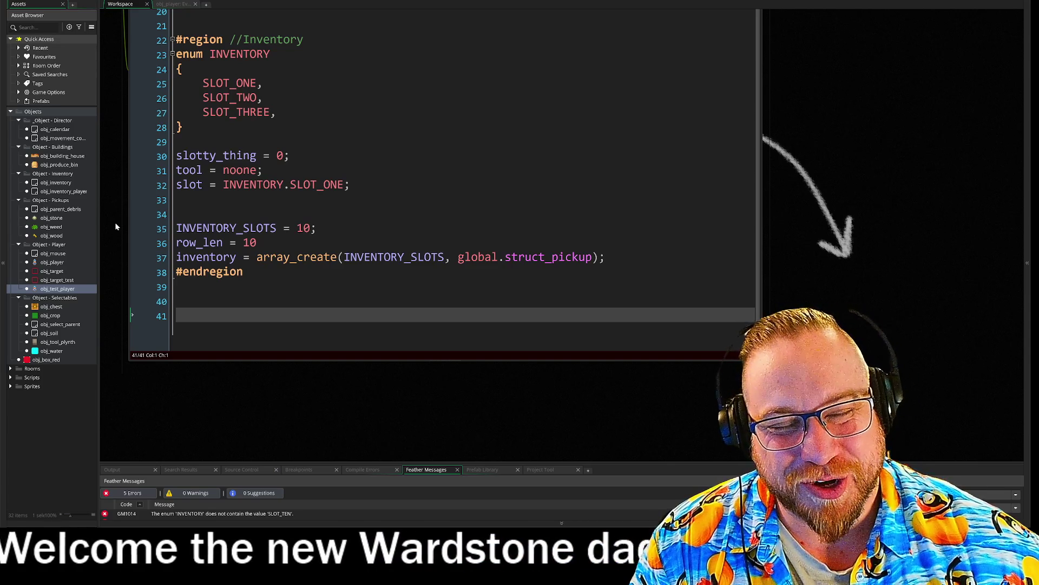
pyautogui.scroll(1, 139, 232)
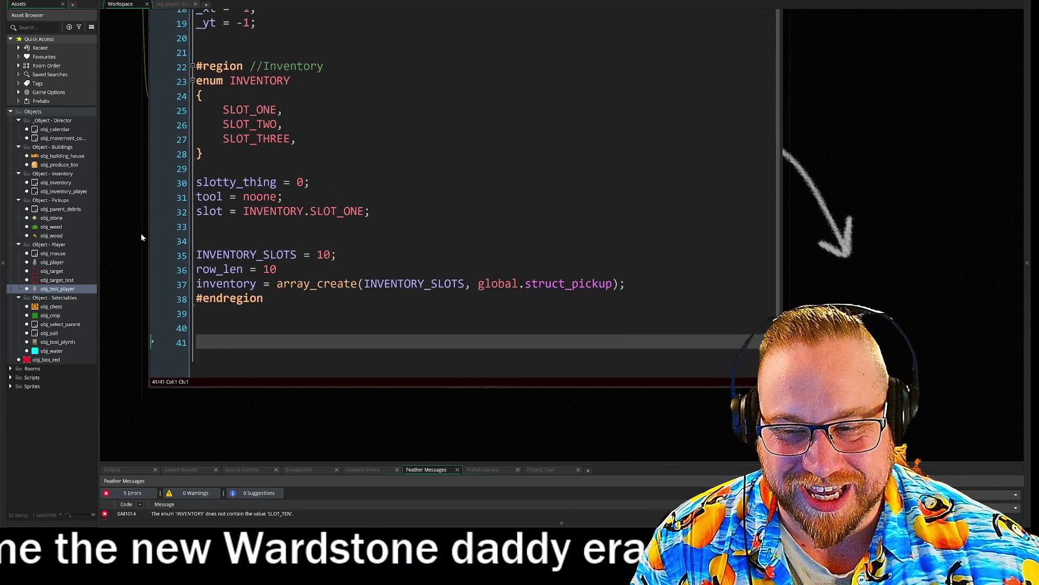
pyautogui.scroll(2, 139, 232)
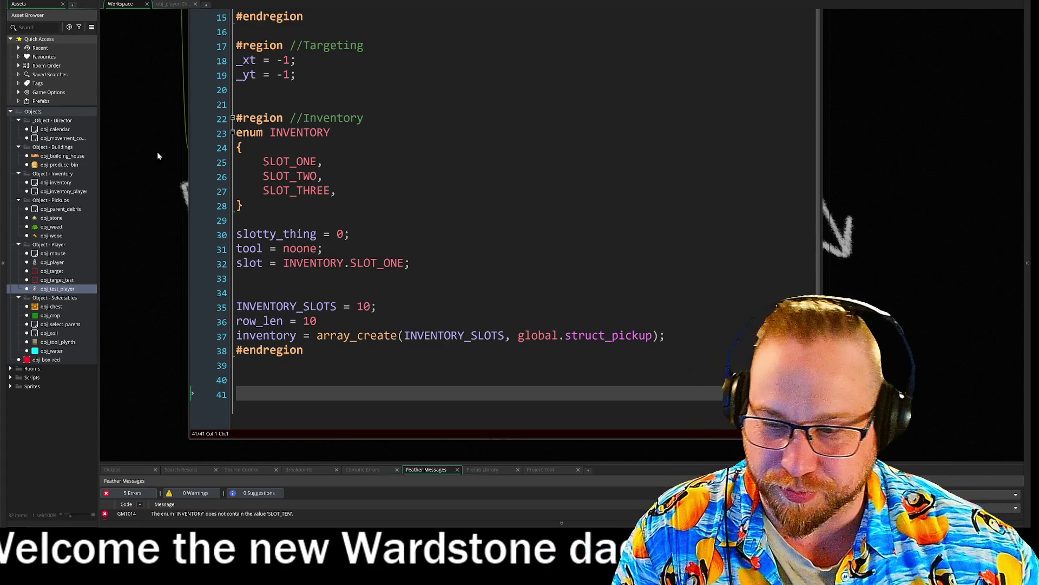
pyautogui.moveTo(151, 147)
pyautogui.mouseDown()
pyautogui.moveTo(166, 190)
pyautogui.moveTo(135, 153)
pyautogui.moveTo(106, 190)
pyautogui.moveTo(127, 173)
pyautogui.moveTo(144, 197)
pyautogui.moveTo(114, 156)
pyautogui.moveTo(95, 181)
pyautogui.moveTo(167, 155)
pyautogui.mouseUp()
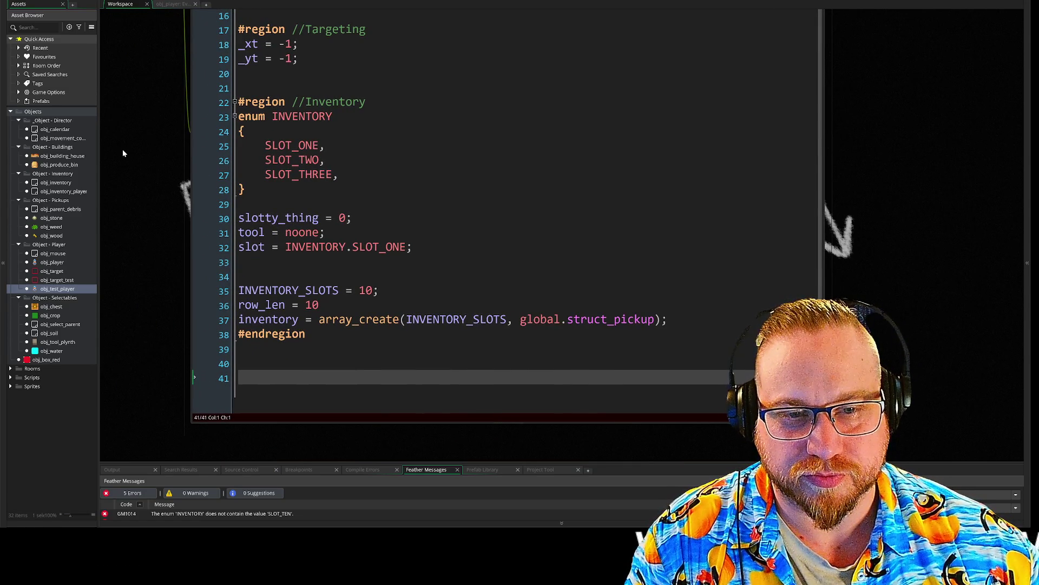
pyautogui.moveTo(144, 143)
pyautogui.mouseDown()
pyautogui.moveTo(158, 185)
pyautogui.moveTo(139, 209)
pyautogui.moveTo(59, 205)
pyautogui.mouseUp()
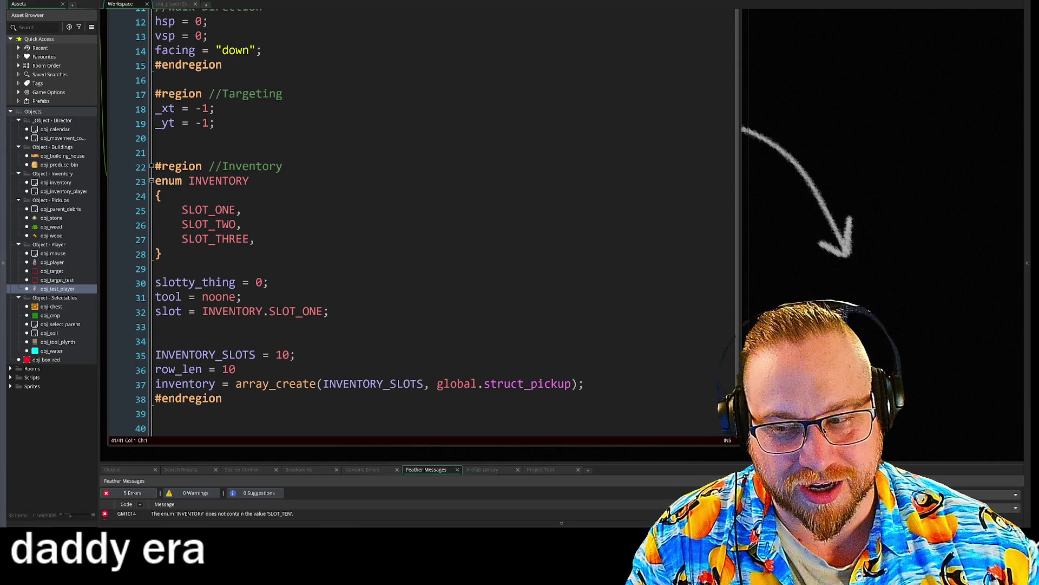
pyautogui.moveTo(752, 232); pyautogui.dragTo(830, 208)
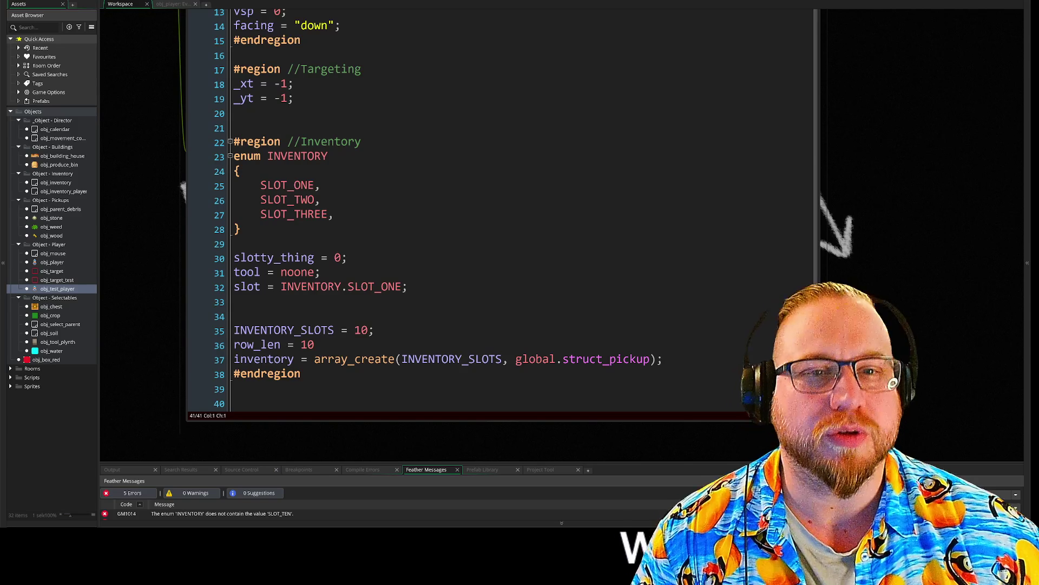
pyautogui.moveTo(160, 97); pyautogui.dragTo(226, 283)
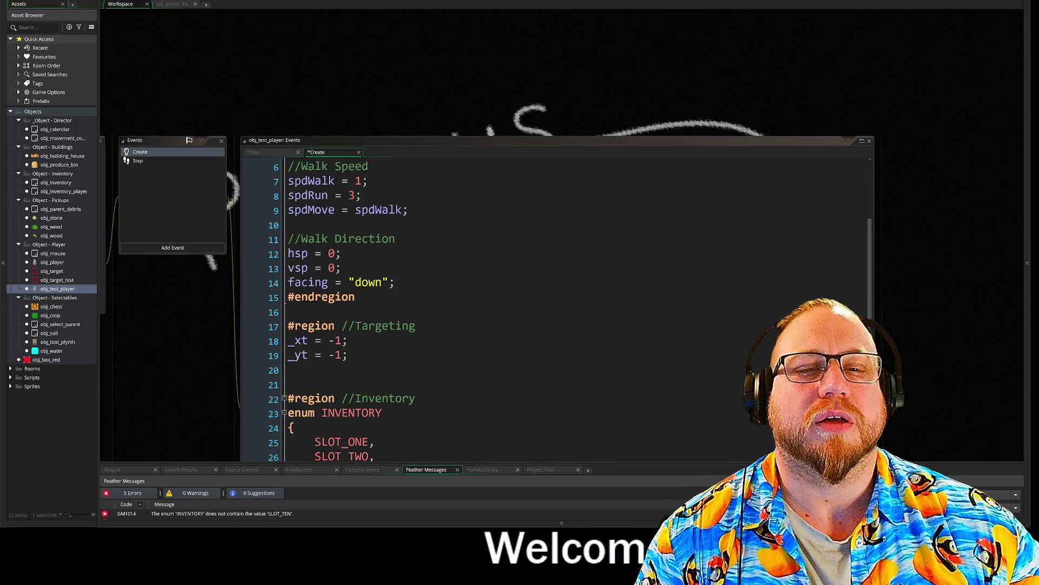
# Show obj_test_player's Step event code with the object windows repositioned.
pyautogui.click(328, 154)
pyautogui.click(344, 111)
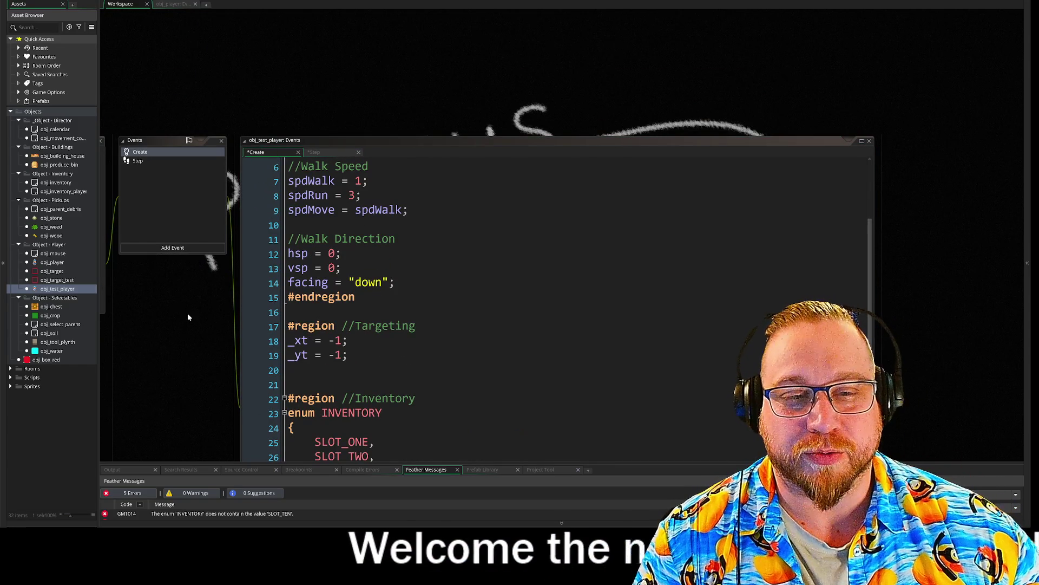
pyautogui.click(326, 154)
pyautogui.moveTo(187, 398); pyautogui.dragTo(163, 308)
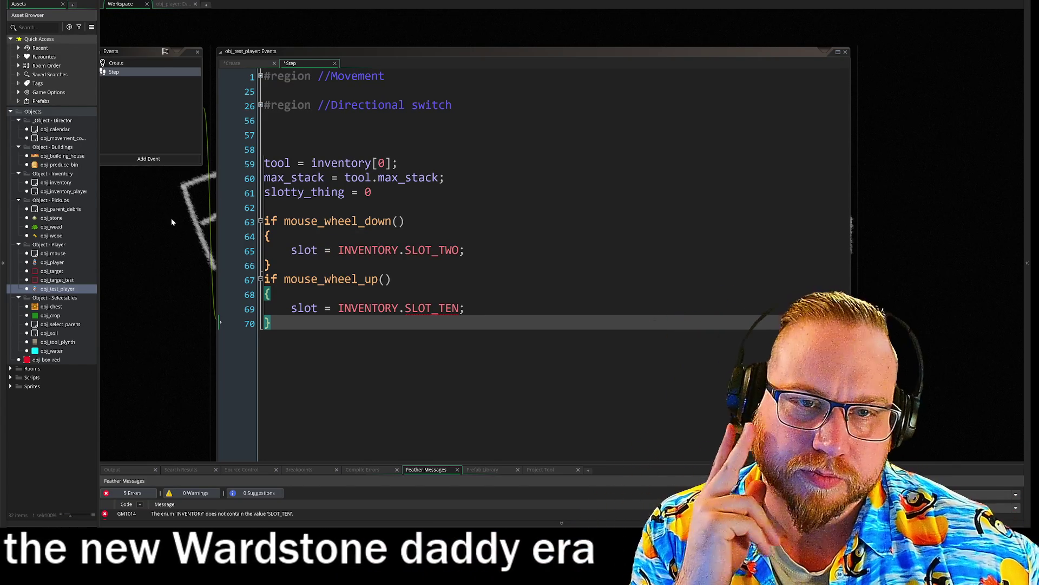
pyautogui.moveTo(173, 221); pyautogui.dragTo(229, 220)
pyautogui.click(175, 72)
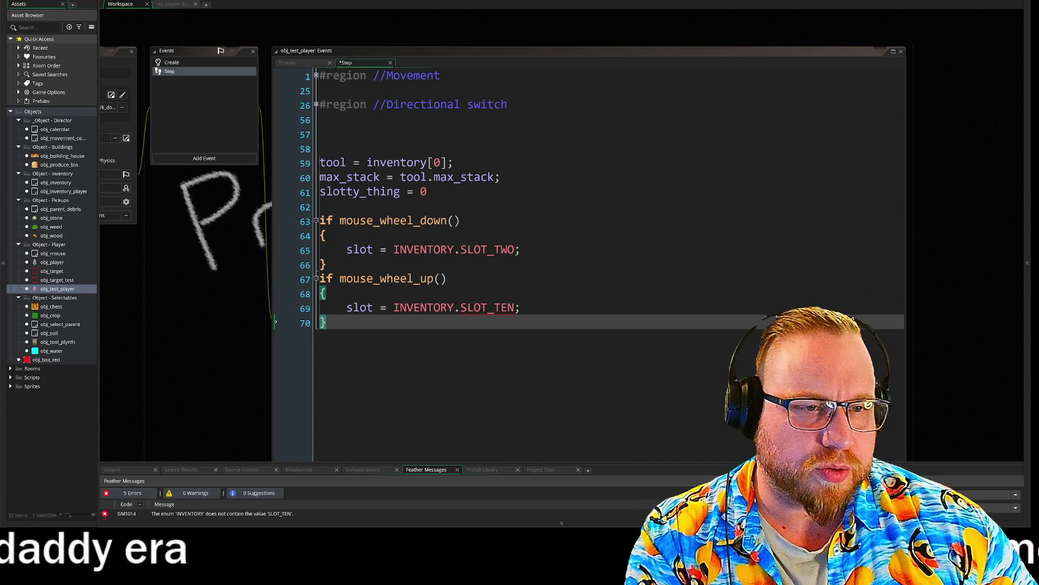
# Delete the max_stack and slotty_thing = 0 lines plus the leftover blank line.
pyautogui.moveTo(501, 177); pyautogui.dragTo(381, 177)
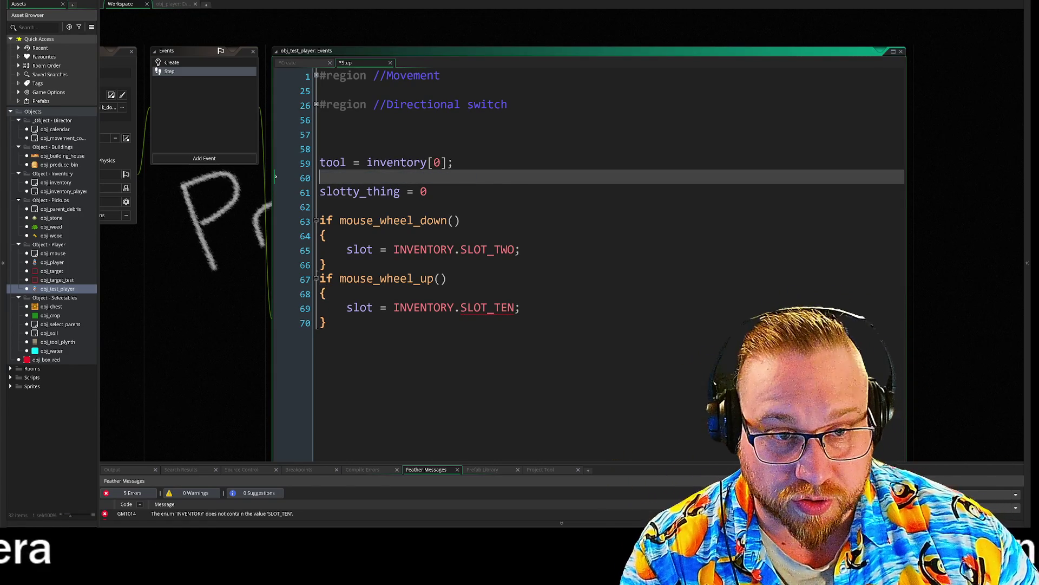
pyautogui.click(272, 191)
pyautogui.moveTo(276, 191)
pyautogui.mouseDown()
pyautogui.moveTo(254, 162)
pyautogui.moveTo(219, 190)
pyautogui.mouseUp()
pyautogui.press('Delete')
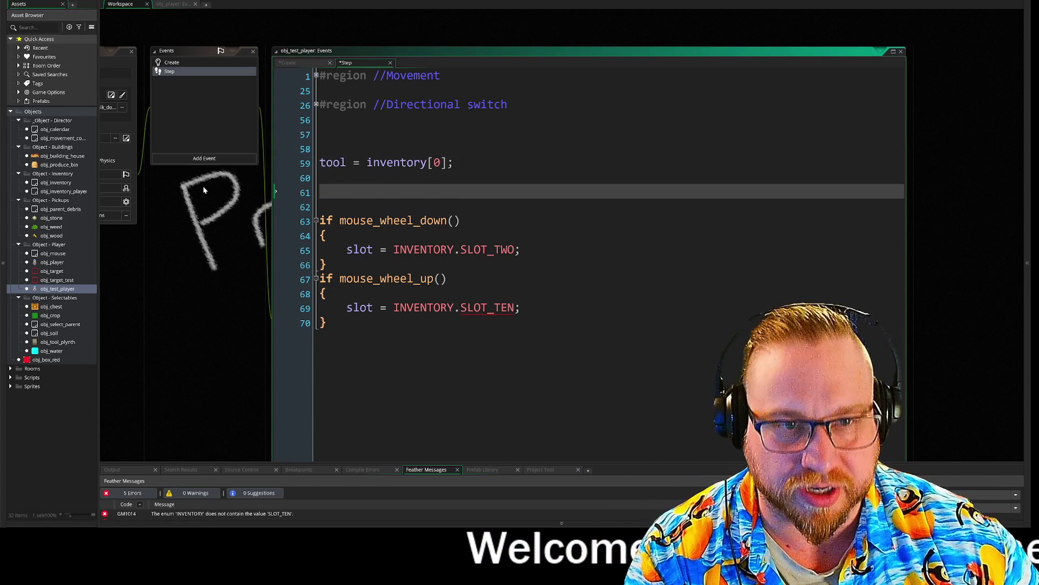
pyautogui.press('BackSpace')
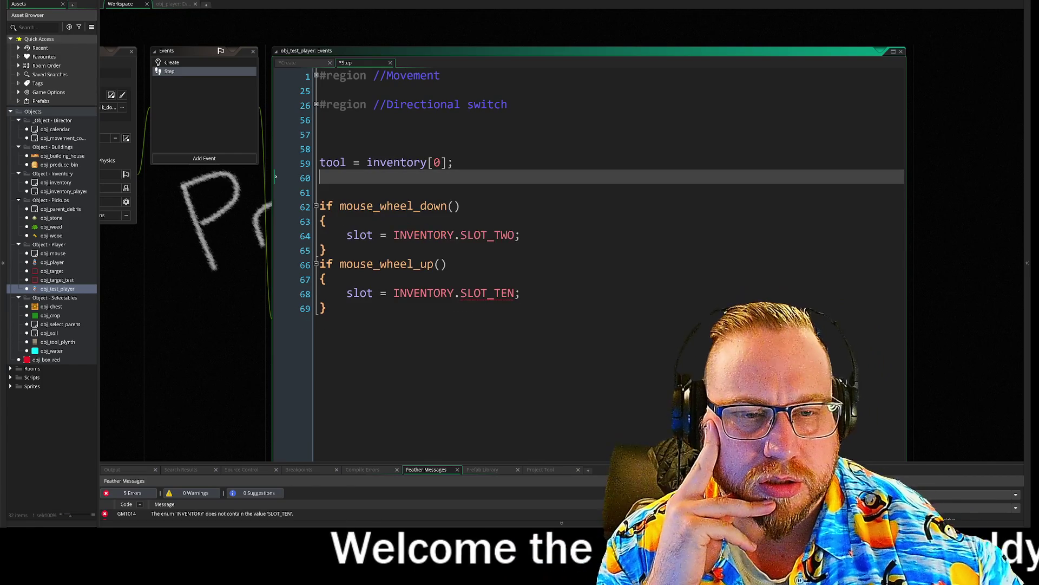
pyautogui.click(171, 63)
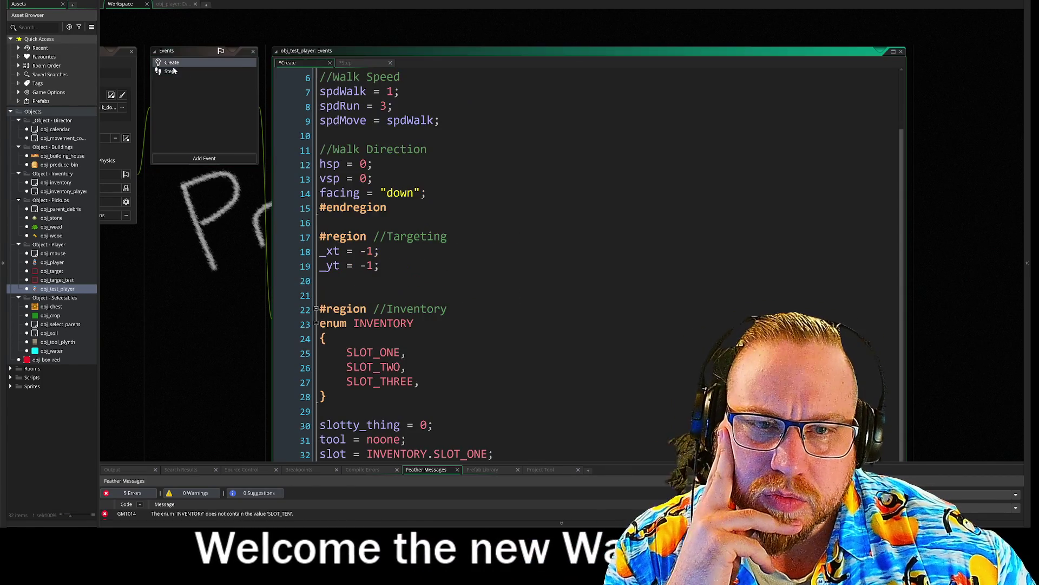
pyautogui.moveTo(240, 296)
pyautogui.mouseDown()
pyautogui.moveTo(160, 131)
pyautogui.moveTo(169, 179)
pyautogui.mouseUp()
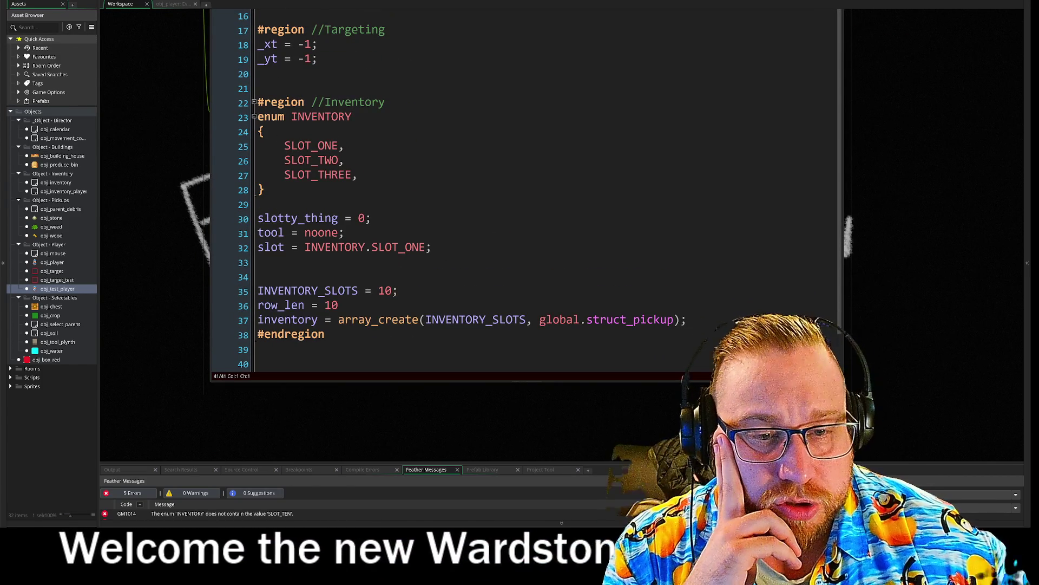
pyautogui.moveTo(345, 233); pyautogui.dragTo(220, 223)
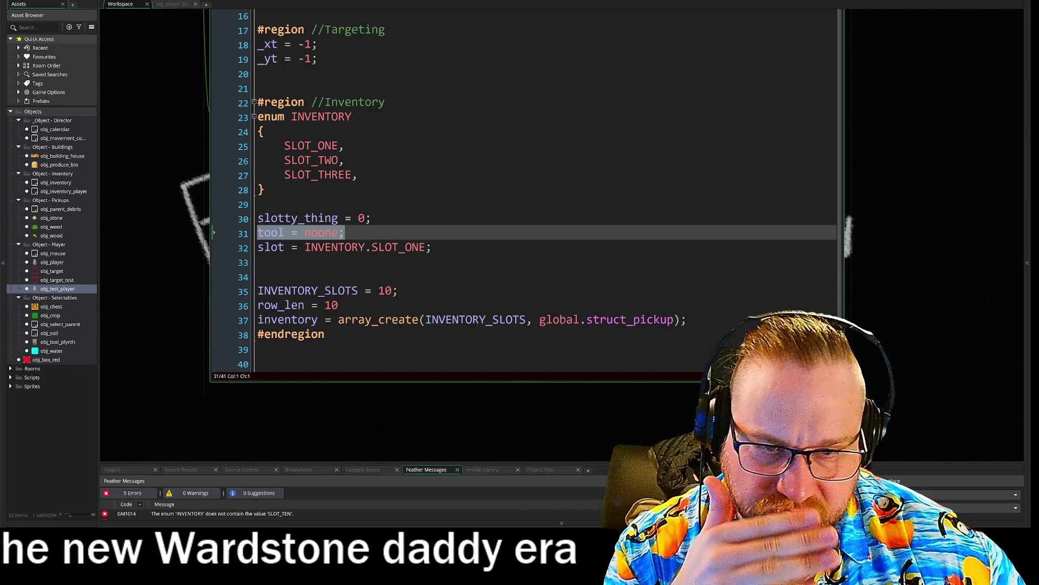
pyautogui.moveTo(285, 290)
pyautogui.mouseDown()
pyautogui.moveTo(303, 305)
pyautogui.moveTo(492, 320)
pyautogui.mouseUp()
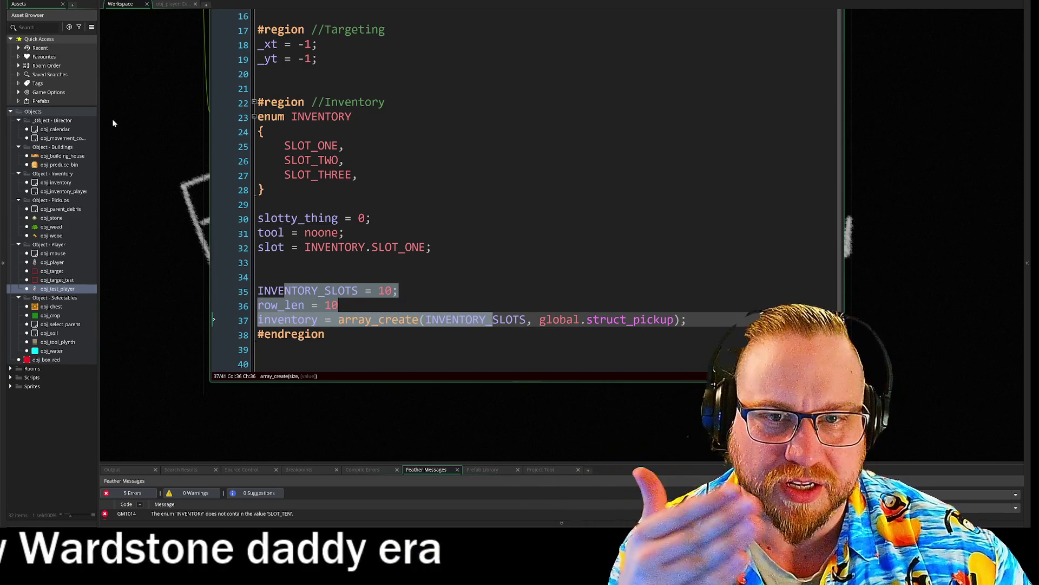
pyautogui.moveTo(111, 125); pyautogui.dragTo(197, 255)
pyautogui.click(158, 31)
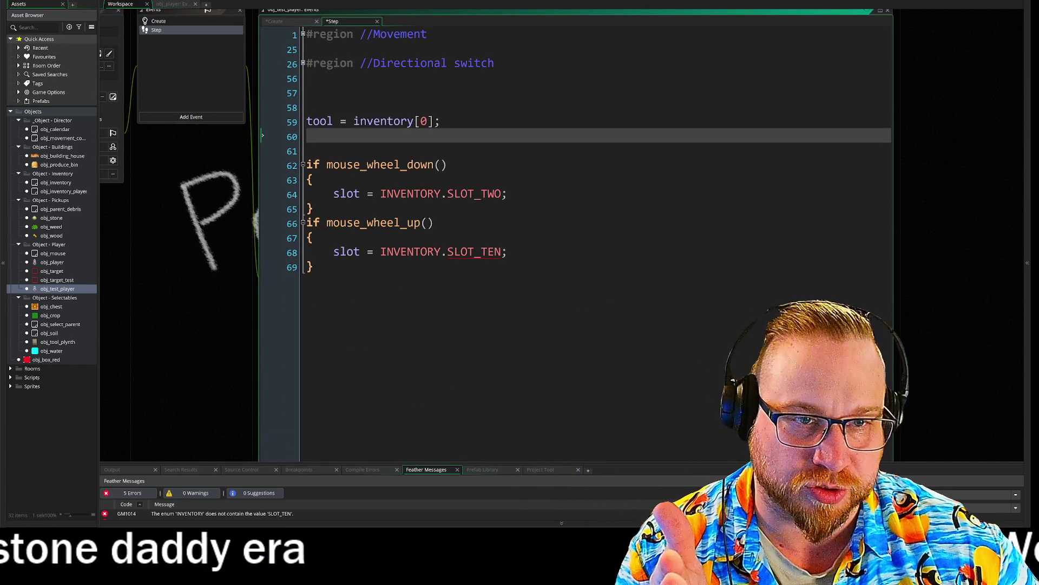
pyautogui.click(441, 121)
pyautogui.click(158, 21)
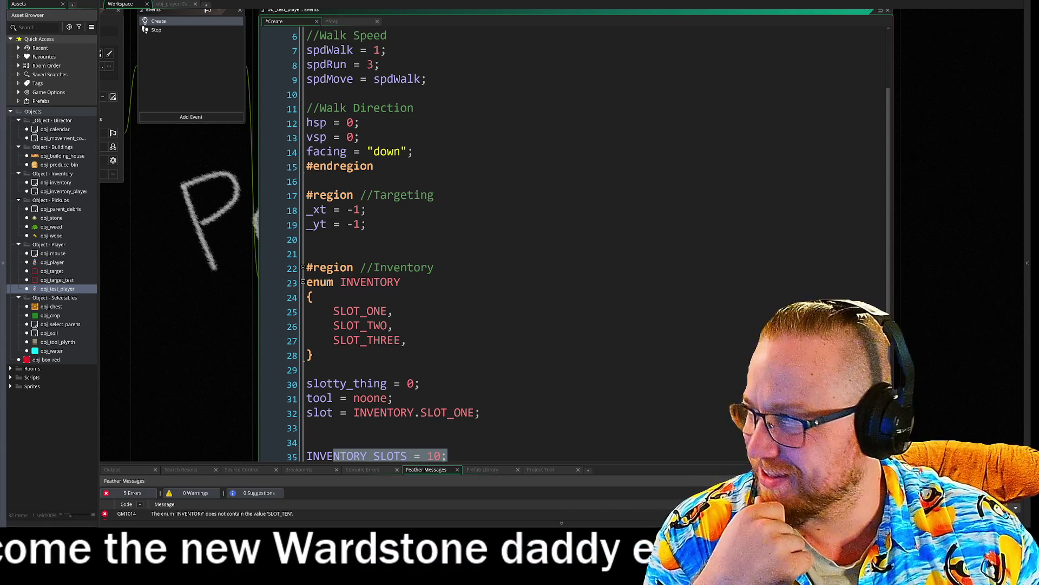
pyautogui.scroll(-1, 227, 257)
pyautogui.scroll(-2, 226, 253)
pyautogui.click(287, 352)
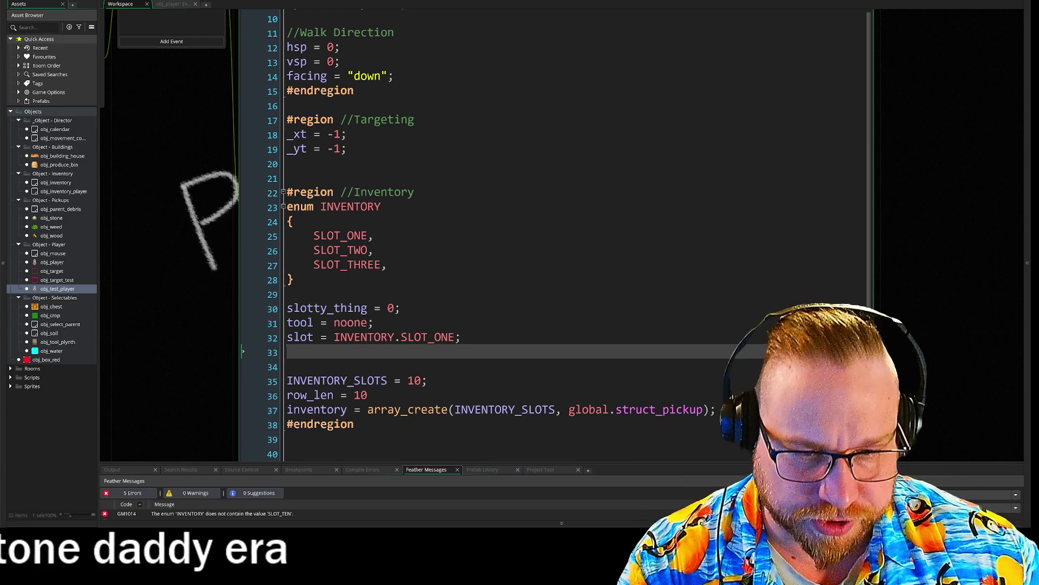
pyautogui.press('Up')
pyautogui.press('Up')
pyautogui.press('Up')
pyautogui.hotkey('shift', 'End')
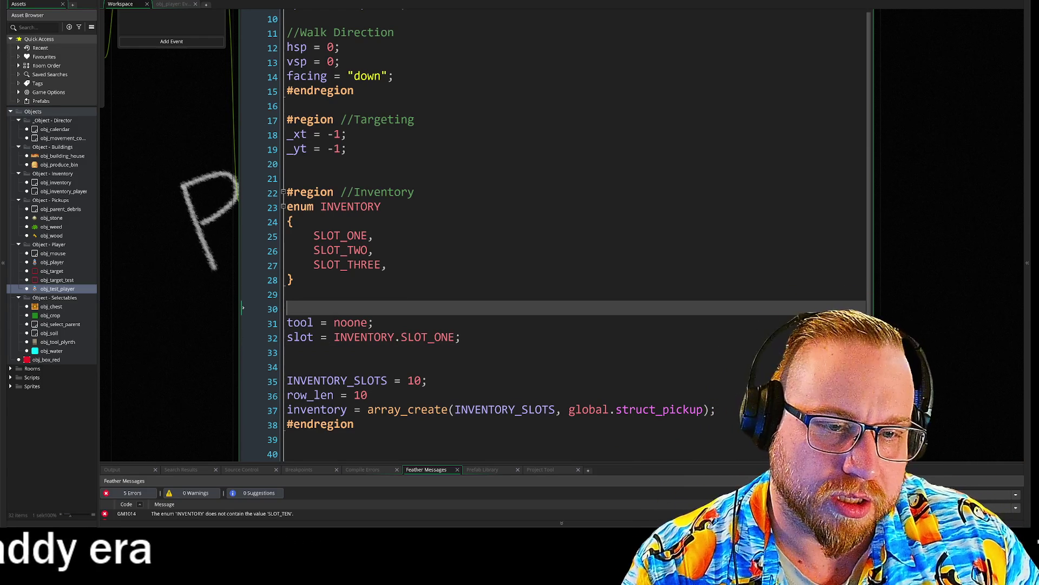
# Delete the enum INVENTORY block and the blank line under the Inventory region.
pyautogui.press('Down')
pyautogui.press('Down')
pyautogui.press('Down')
pyautogui.scroll(3, 162, 169)
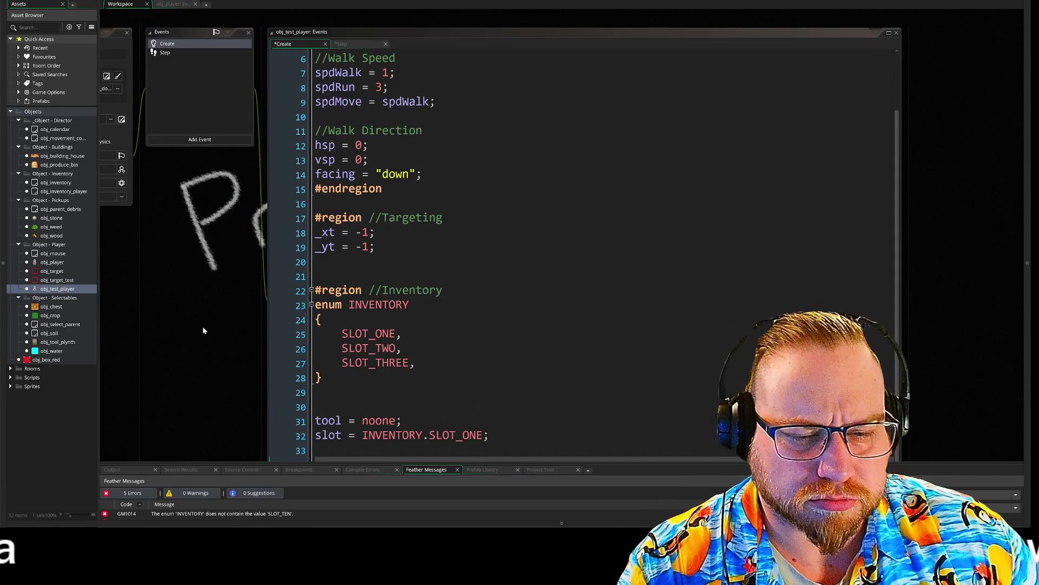
pyautogui.scroll(-4, 200, 331)
pyautogui.click(289, 174)
pyautogui.keyDown('shift'); pyautogui.click(296, 248); pyautogui.keyUp('shift')
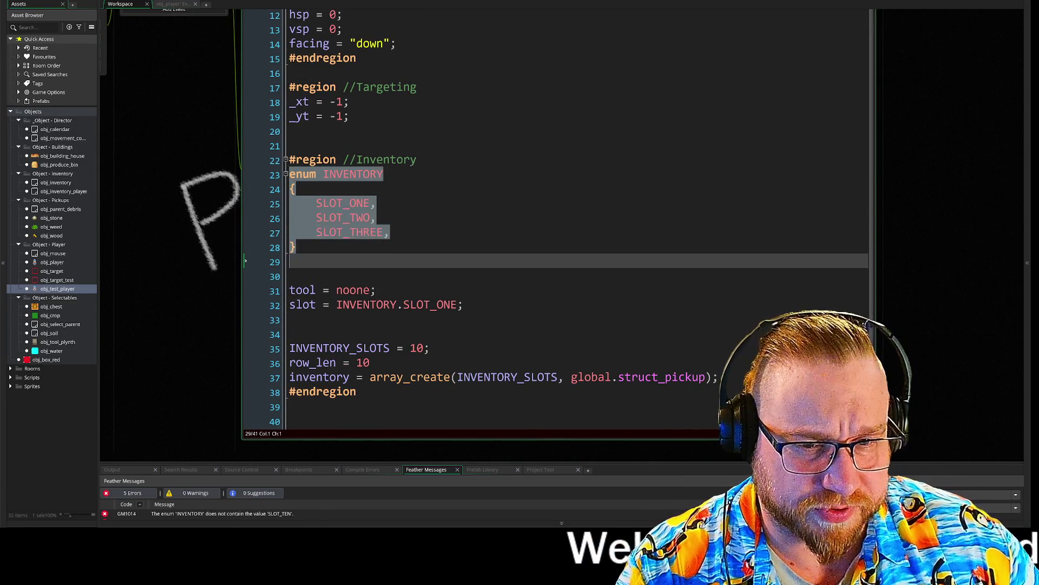
pyautogui.press('BackSpace')
pyautogui.press('BackSpace')
pyautogui.press('Delete')
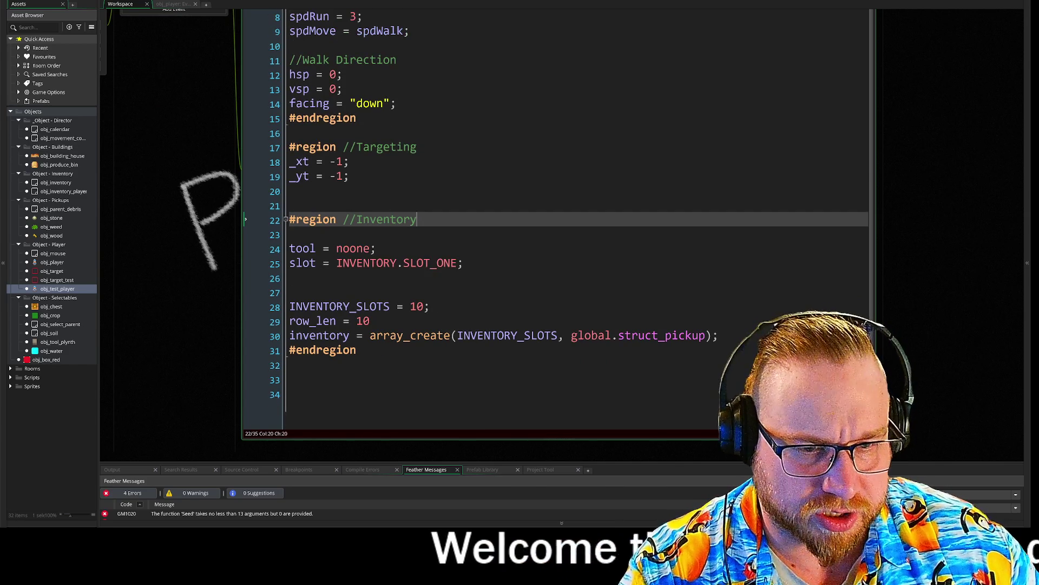
# Review the INVENTORY_SLOTS, row_len and array_create lines, highlighting global.struct_pickup.
pyautogui.scroll(-2, 188, 245)
pyautogui.moveTo(328, 295)
pyautogui.mouseDown()
pyautogui.moveTo(369, 296)
pyautogui.moveTo(407, 266)
pyautogui.mouseUp()
pyautogui.click(704, 295)
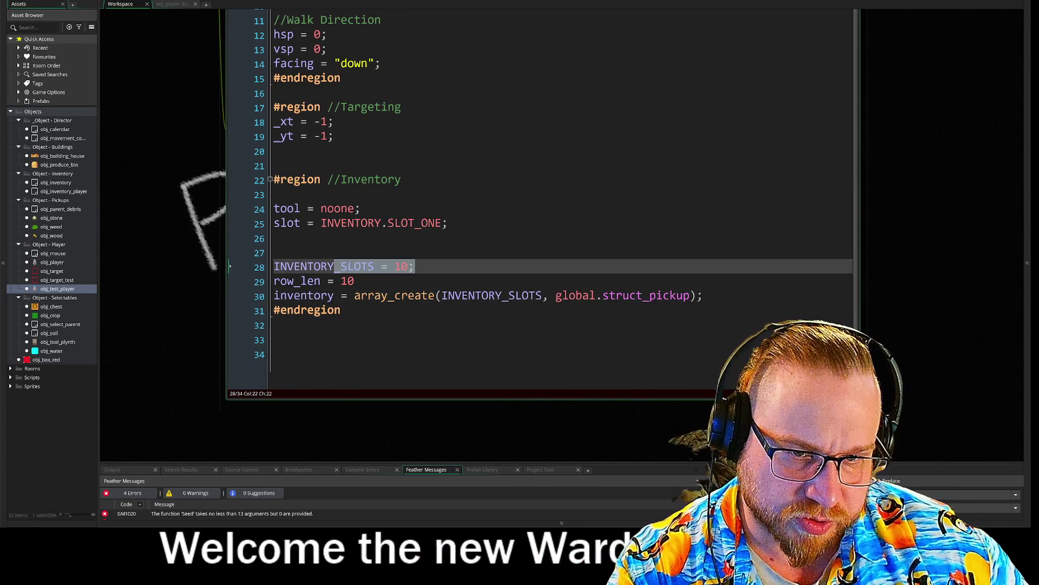
pyautogui.moveTo(287, 281); pyautogui.dragTo(354, 280)
pyautogui.moveTo(273, 295); pyautogui.dragTo(698, 295)
pyautogui.click(703, 295)
pyautogui.moveTo(548, 295); pyautogui.dragTo(674, 295)
pyautogui.click(703, 295)
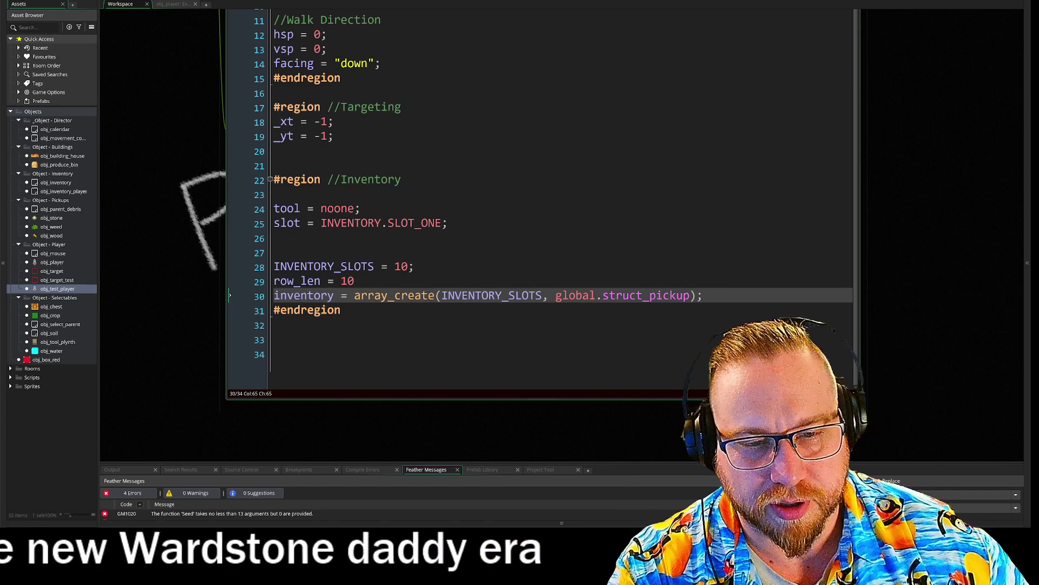
# Tidy the lines around tool = noone, removing the slot assignment and empty lines.
pyautogui.click(287, 266)
pyautogui.tripleClick(287, 266)
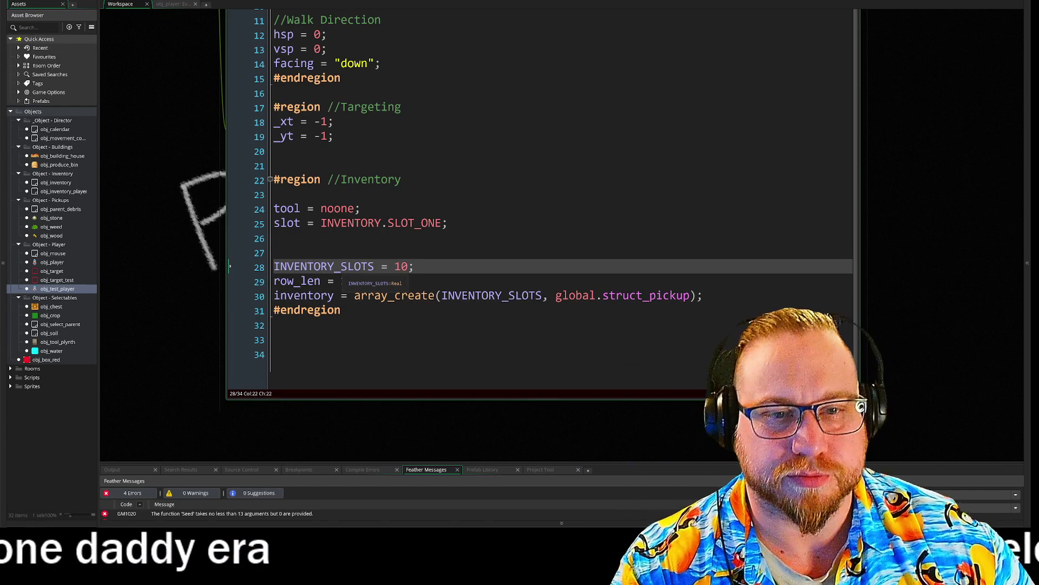
pyautogui.write('10')
pyautogui.moveTo(447, 222); pyautogui.dragTo(282, 222)
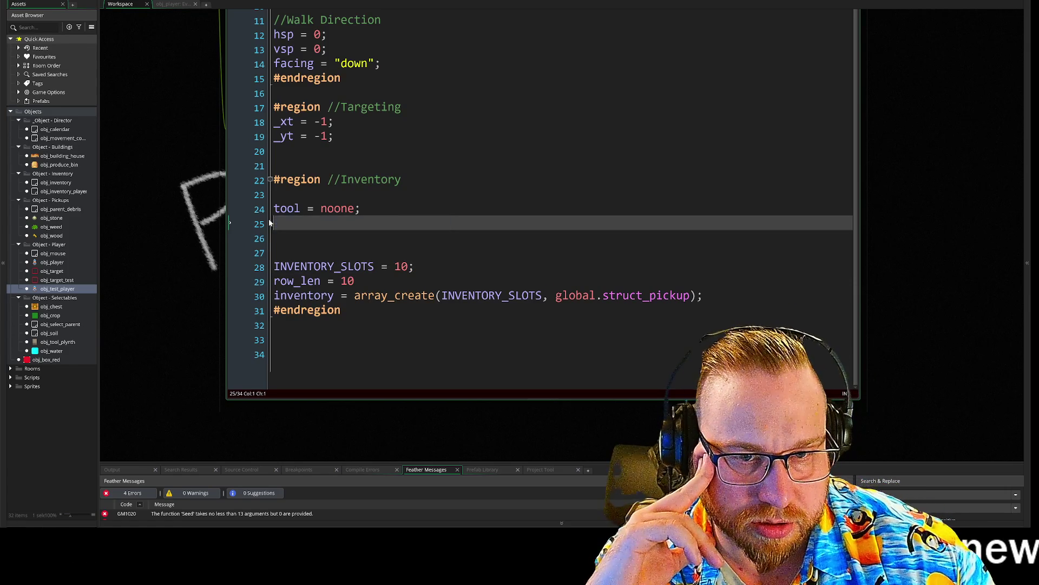
pyautogui.press('BackSpace')
pyautogui.press('Delete')
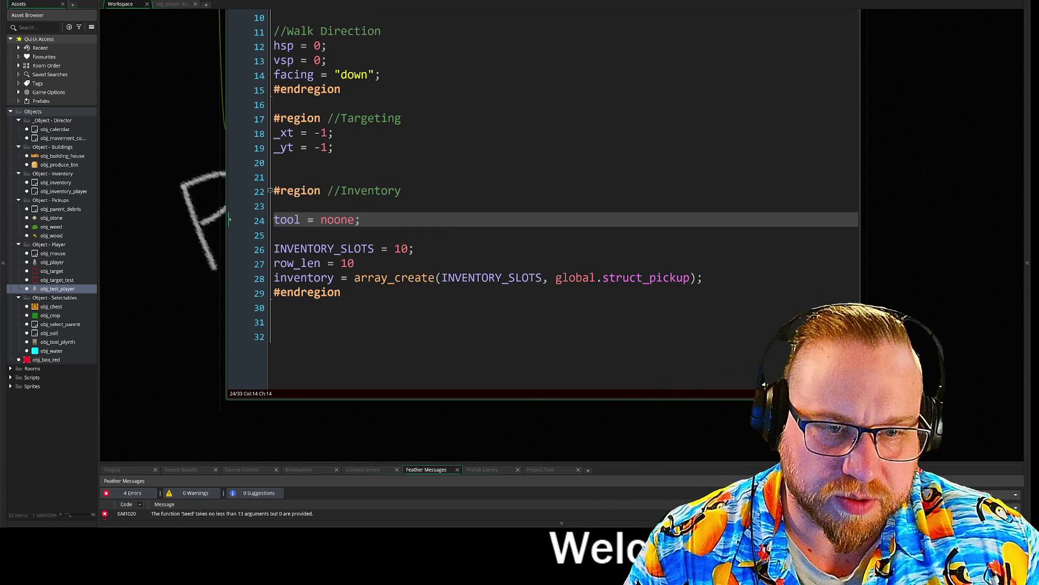
# Rename INVENTORY_SLOTS to slot_no, including inside the array_create call.
pyautogui.moveTo(374, 249); pyautogui.dragTo(334, 248)
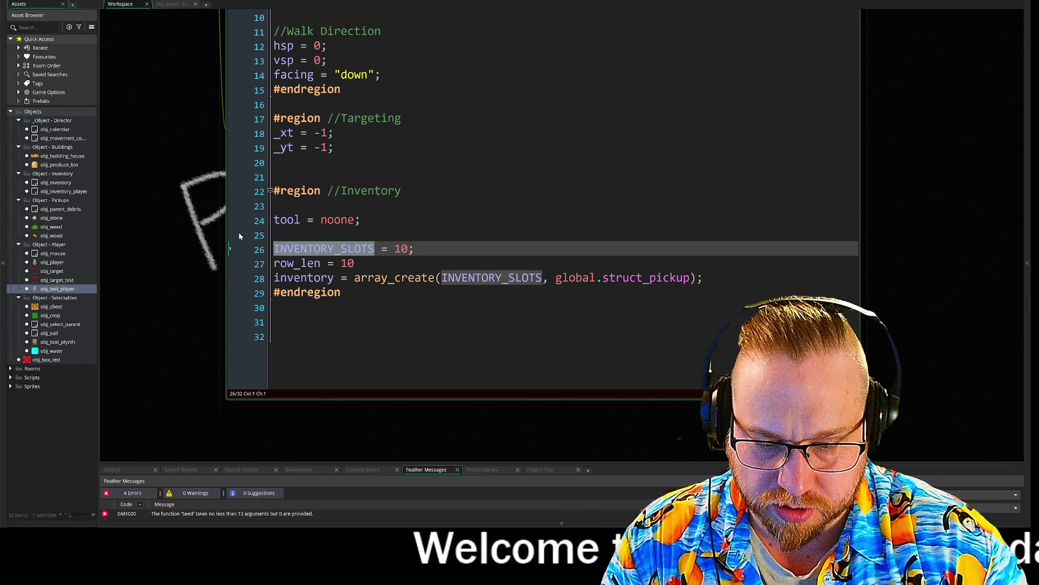
pyautogui.write('slot_no')
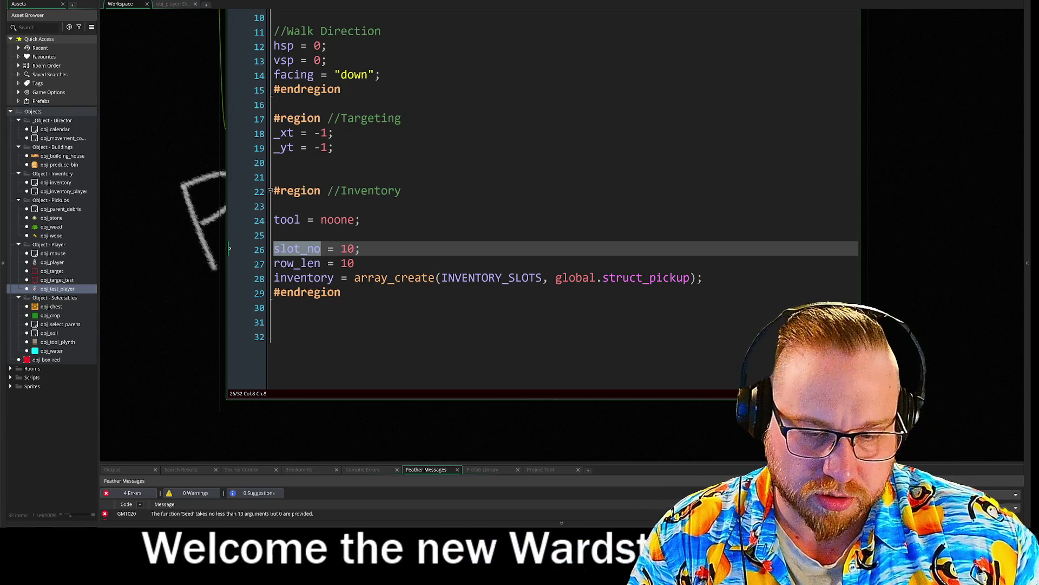
pyautogui.doubleClick(491, 277)
pyautogui.write('slot_no')
pyautogui.click(360, 248)
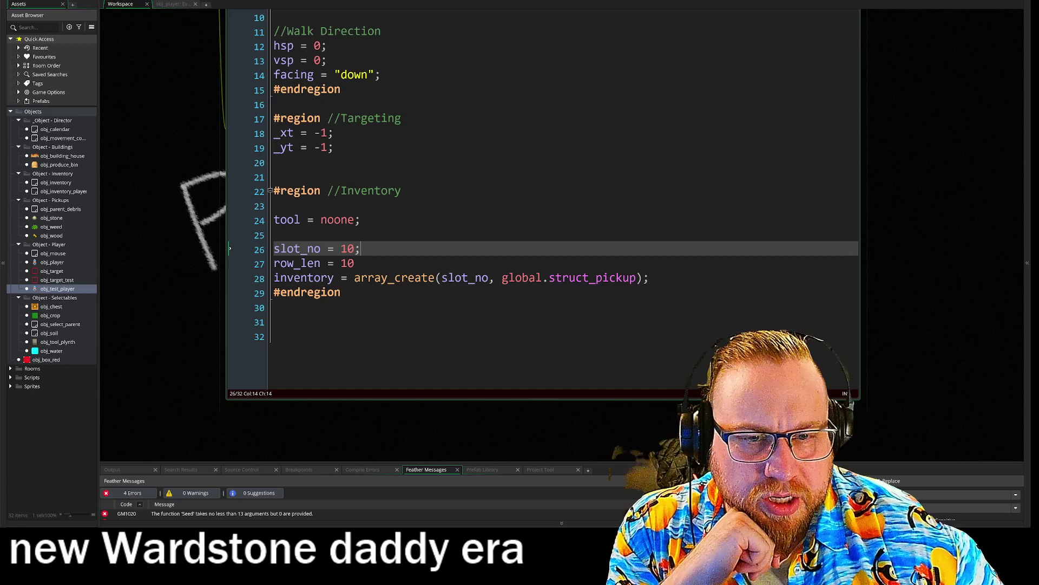
pyautogui.moveTo(379, 278)
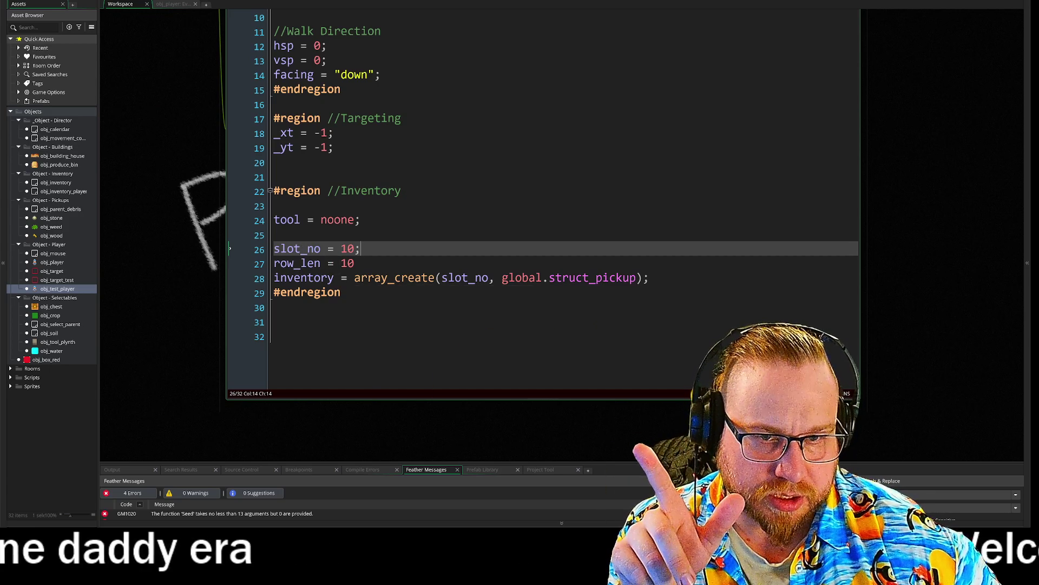
pyautogui.moveTo(235, 175); pyautogui.dragTo(345, 407)
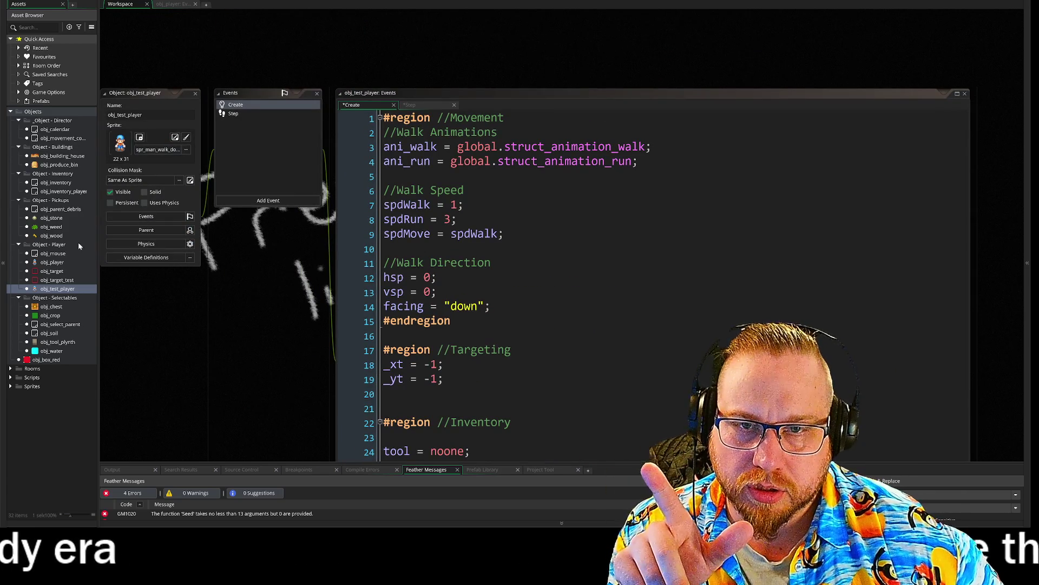
# Open obj_player's Draw GUI event code and enlarge its editor window to show all lines.
pyautogui.click(162, 5)
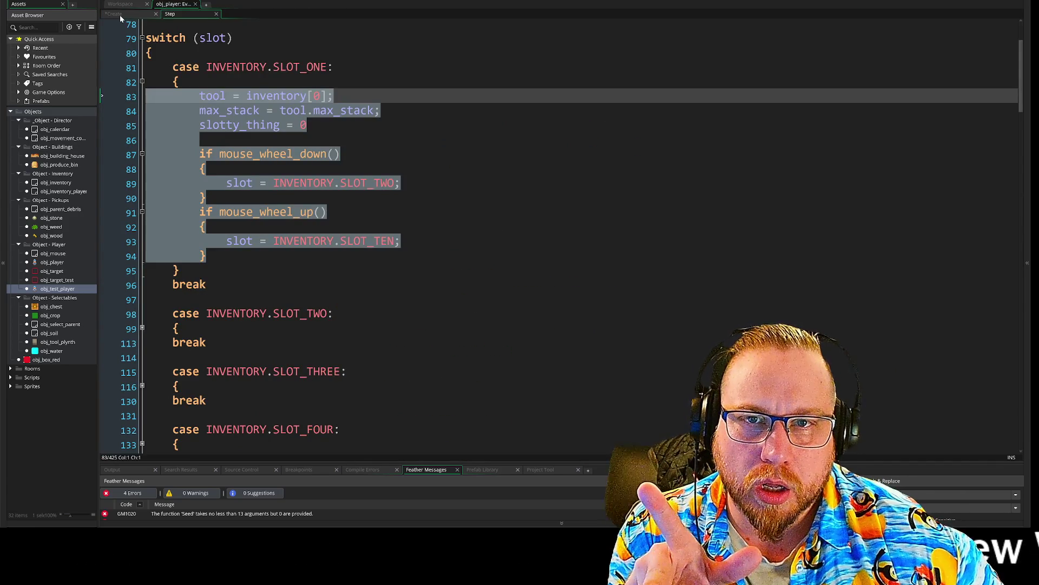
pyautogui.click(114, 13)
pyautogui.click(120, 4)
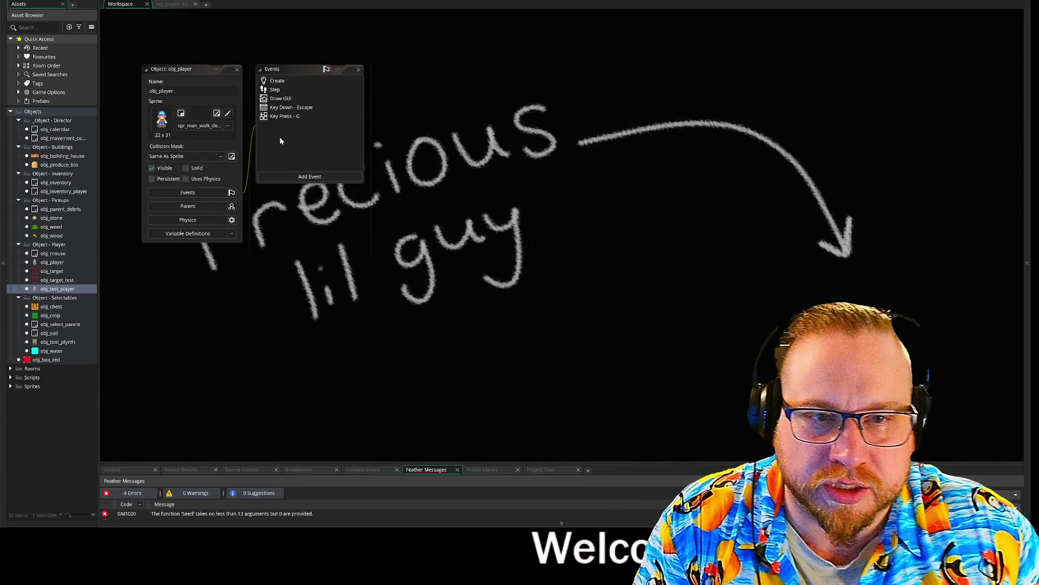
pyautogui.click(282, 98)
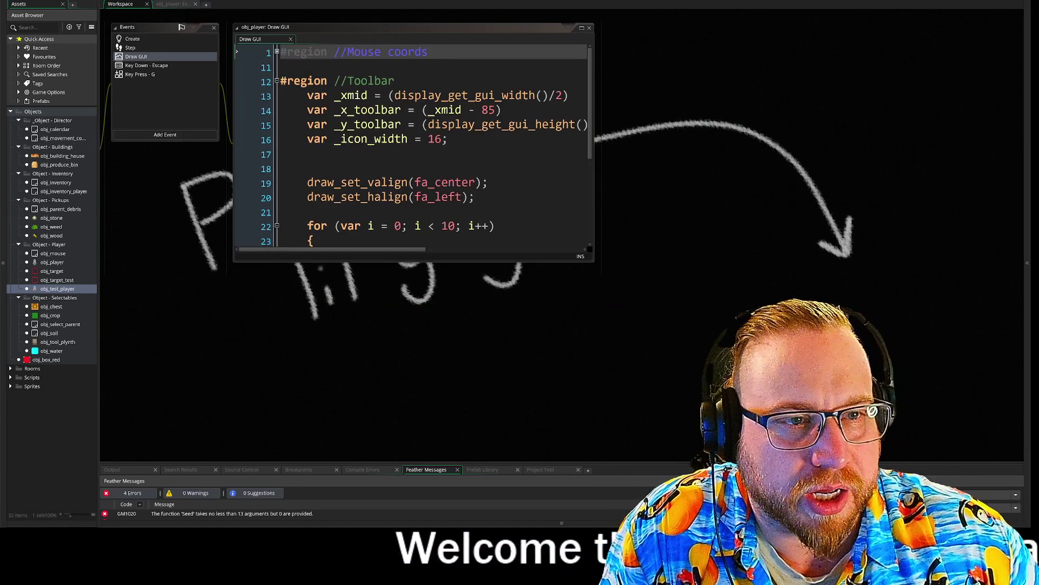
pyautogui.moveTo(593, 263); pyautogui.dragTo(1024, 460)
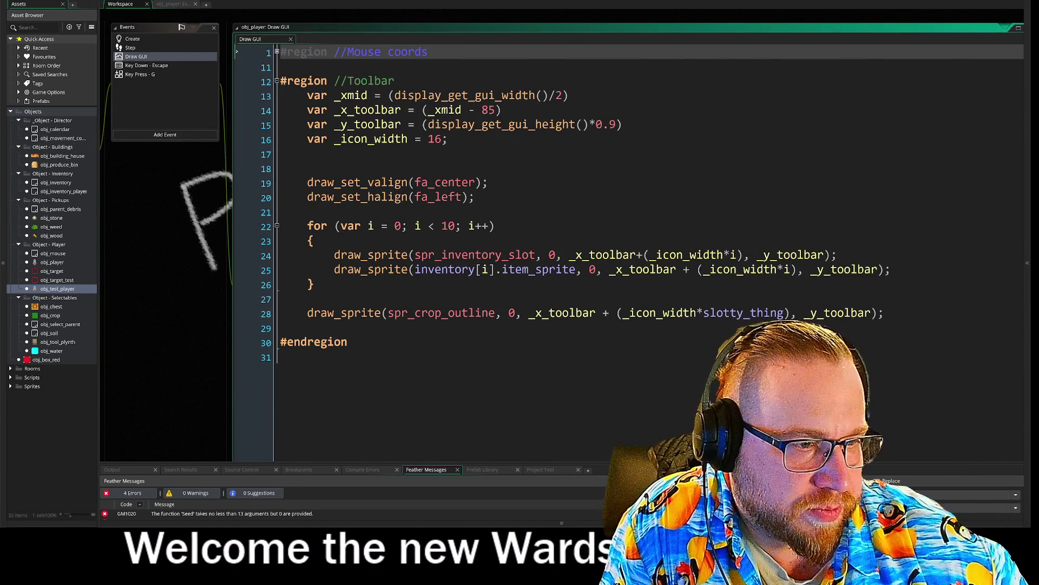
# Move the spr_crop_outline draw_sprite statement from line 28 into the for loop.
pyautogui.click(743, 313)
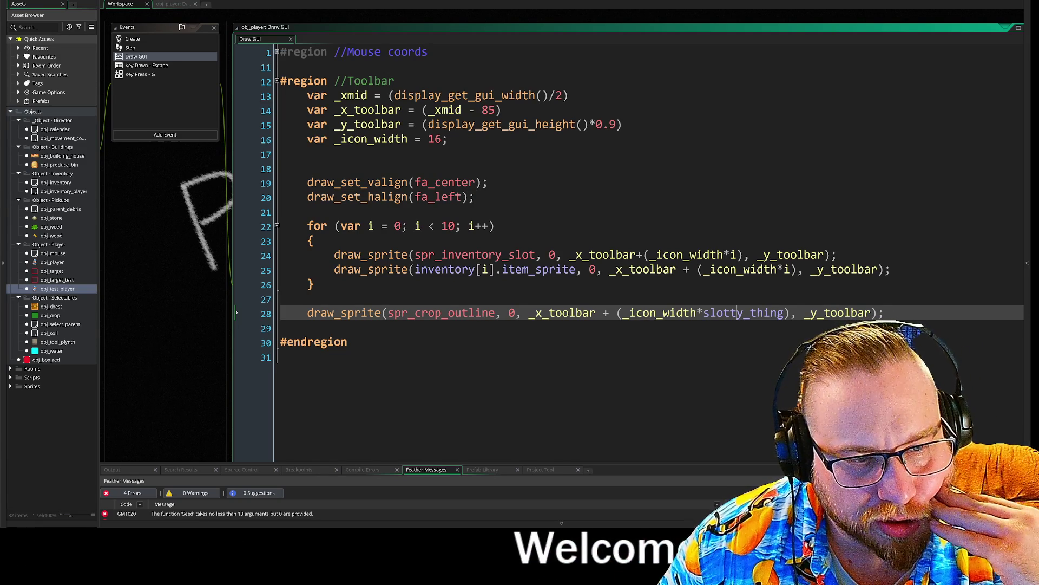
pyautogui.moveTo(677, 313); pyautogui.dragTo(805, 313)
pyautogui.moveTo(884, 313); pyautogui.dragTo(300, 313)
pyautogui.hotkey('ctrl', 'c')
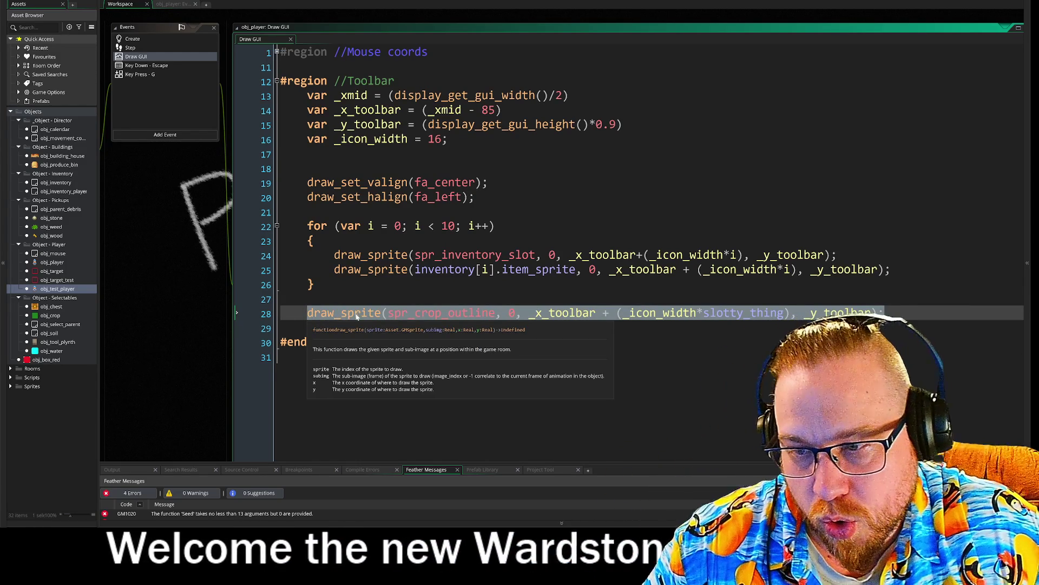
pyautogui.press('BackSpace')
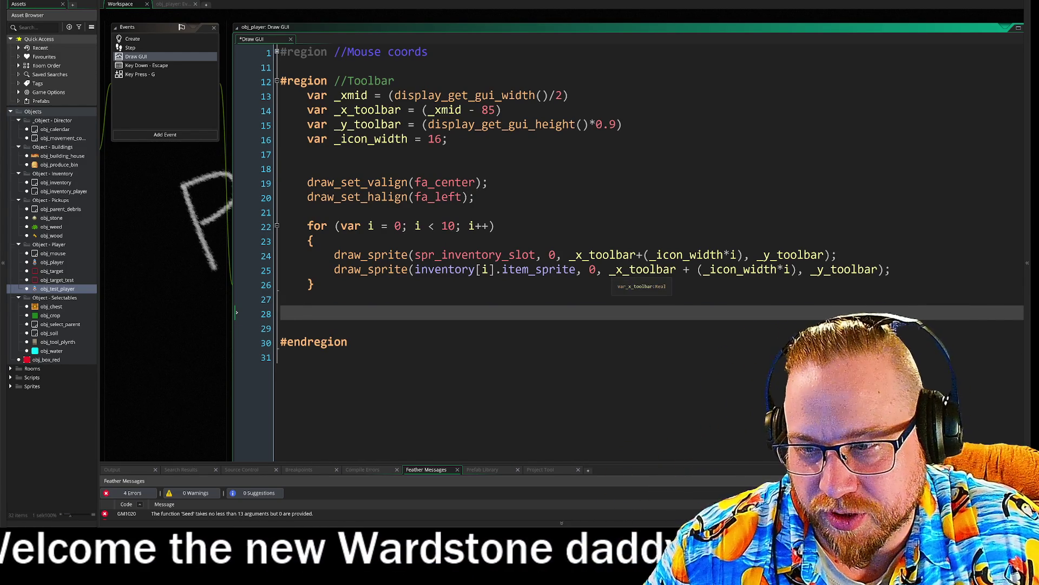
pyautogui.click(890, 269)
pyautogui.press('Return')
pyautogui.hotkey('ctrl', 'v')
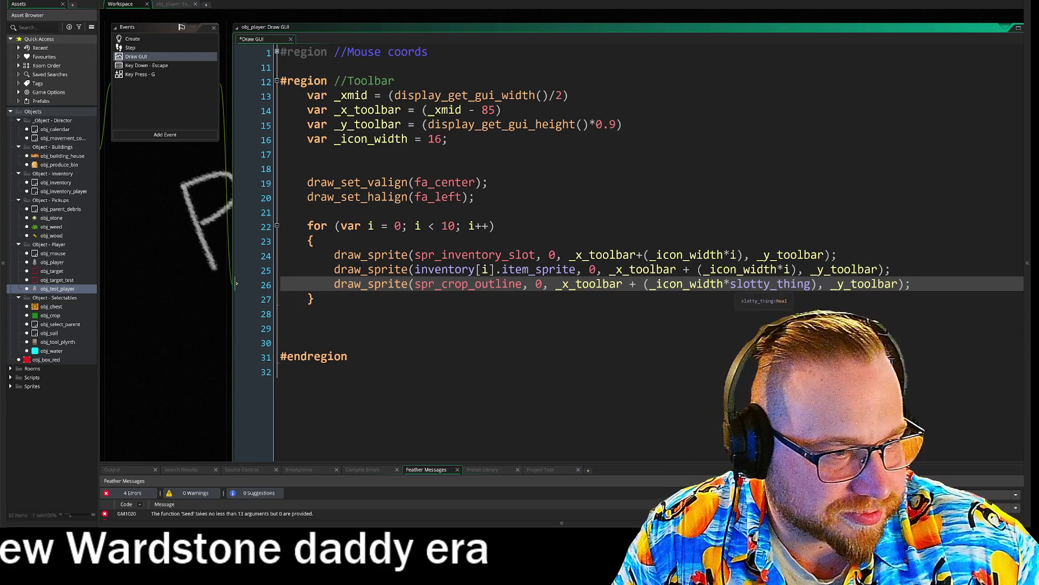
# Replace slotty_thing with i in the moved draw call, then open the Room Manager.
pyautogui.doubleClick(803, 284)
pyautogui.write('i')
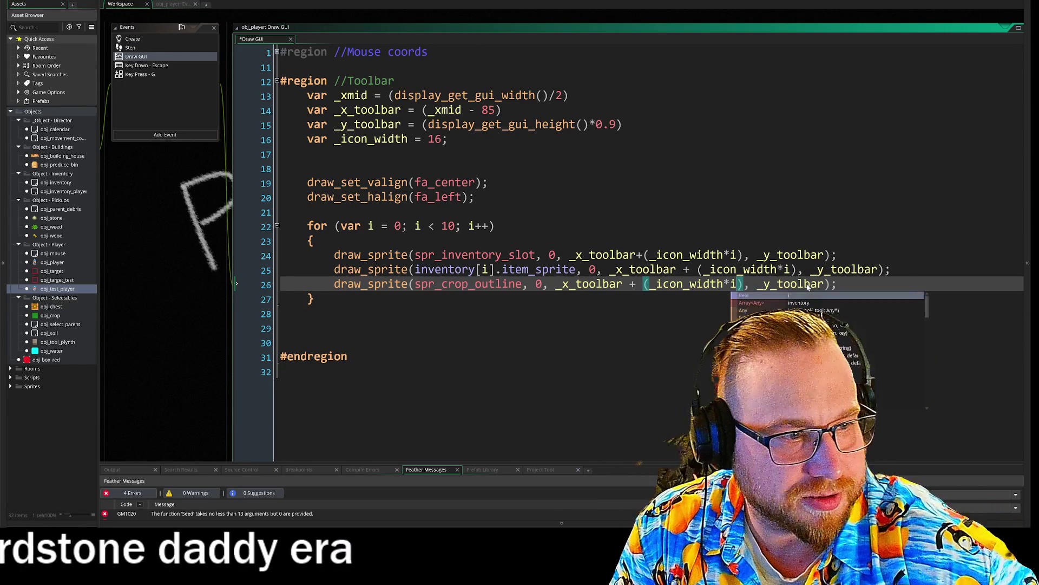
pyautogui.press('Escape')
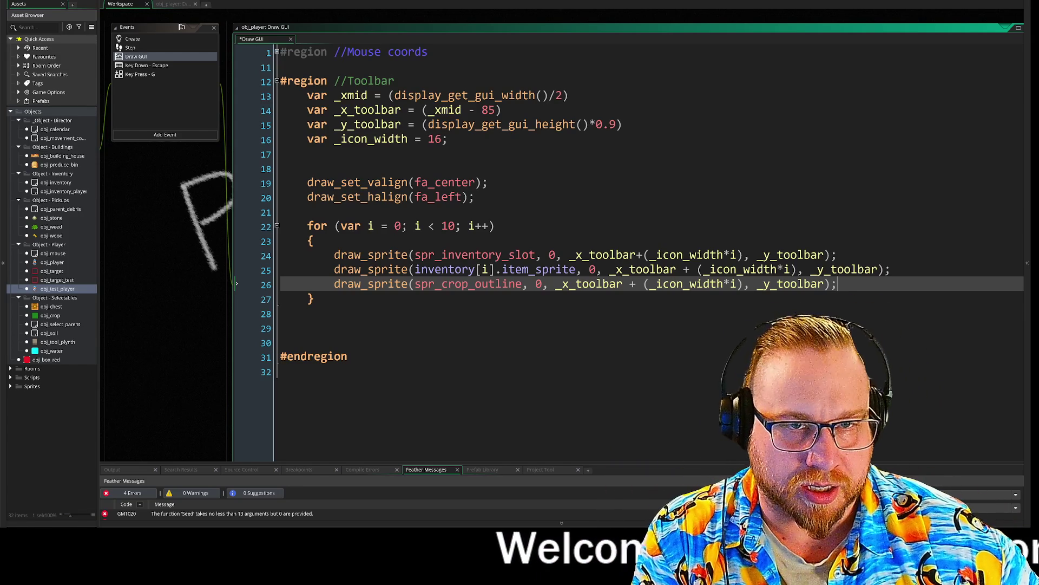
pyautogui.moveTo(334, 254)
pyautogui.mouseDown()
pyautogui.moveTo(839, 255)
pyautogui.moveTo(893, 268)
pyautogui.mouseUp()
pyautogui.click(893, 267)
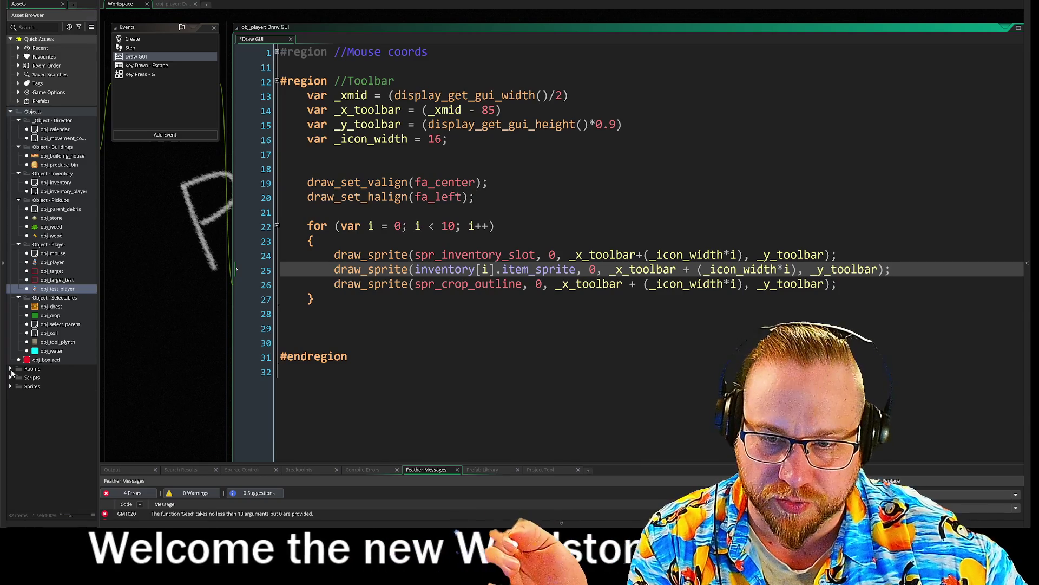
pyautogui.doubleClick(22, 369)
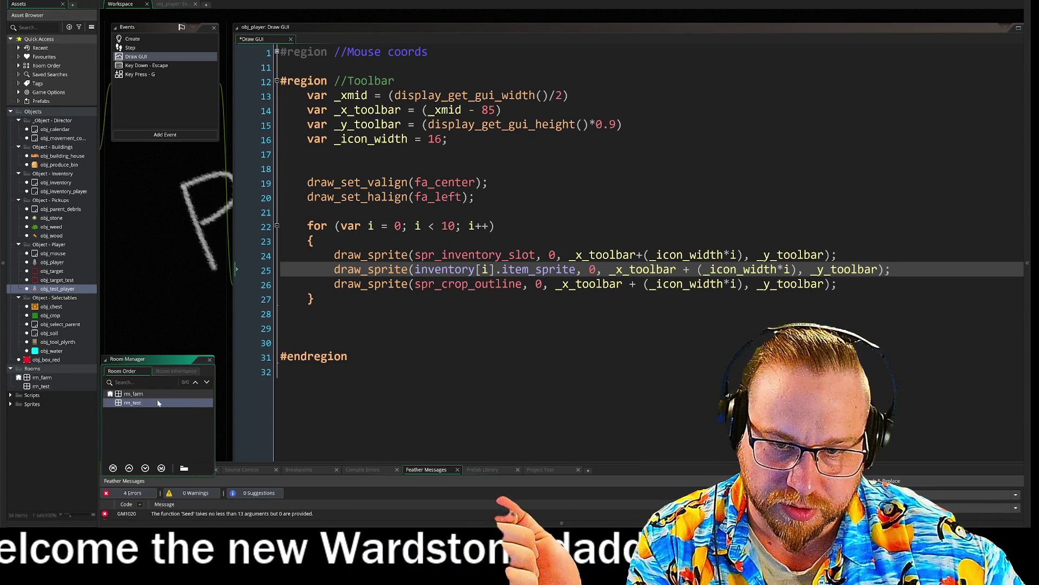
# Drag rm_test to the top of the Room Manager as the starting room and open it.
pyautogui.moveTo(123, 403); pyautogui.dragTo(137, 390)
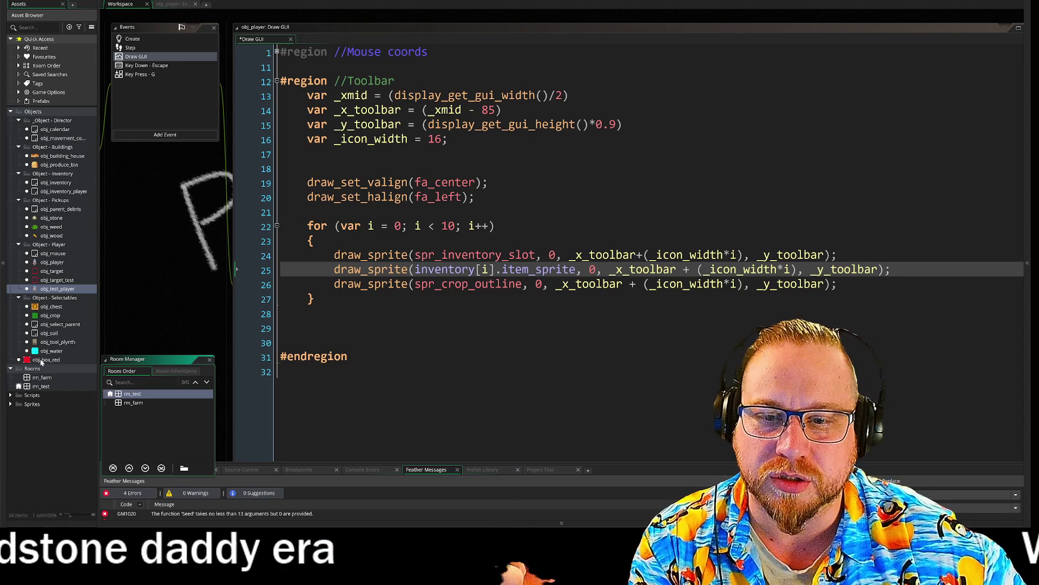
pyautogui.doubleClick(38, 378)
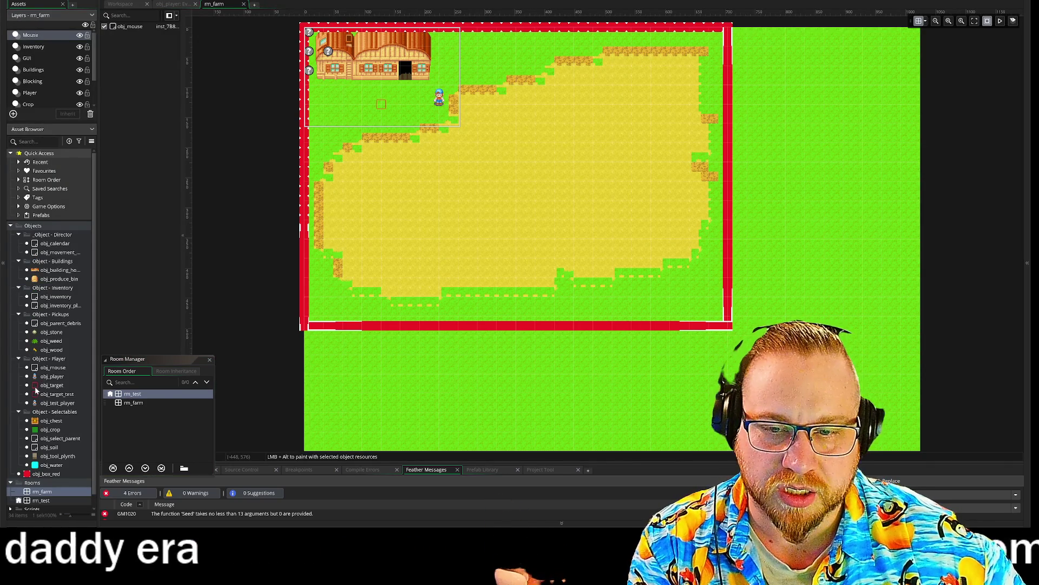
pyautogui.doubleClick(41, 501)
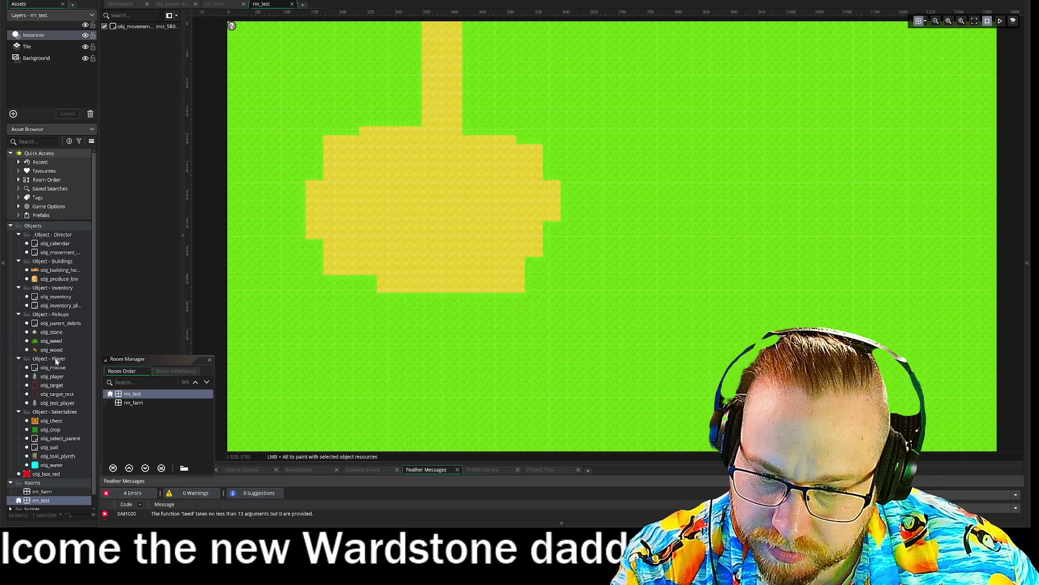
# Place an obj_player instance on rm_test's sand area and test-run the game with F5.
pyautogui.moveTo(52, 376)
pyautogui.mouseDown()
pyautogui.moveTo(351, 232)
pyautogui.moveTo(336, 231)
pyautogui.mouseUp()
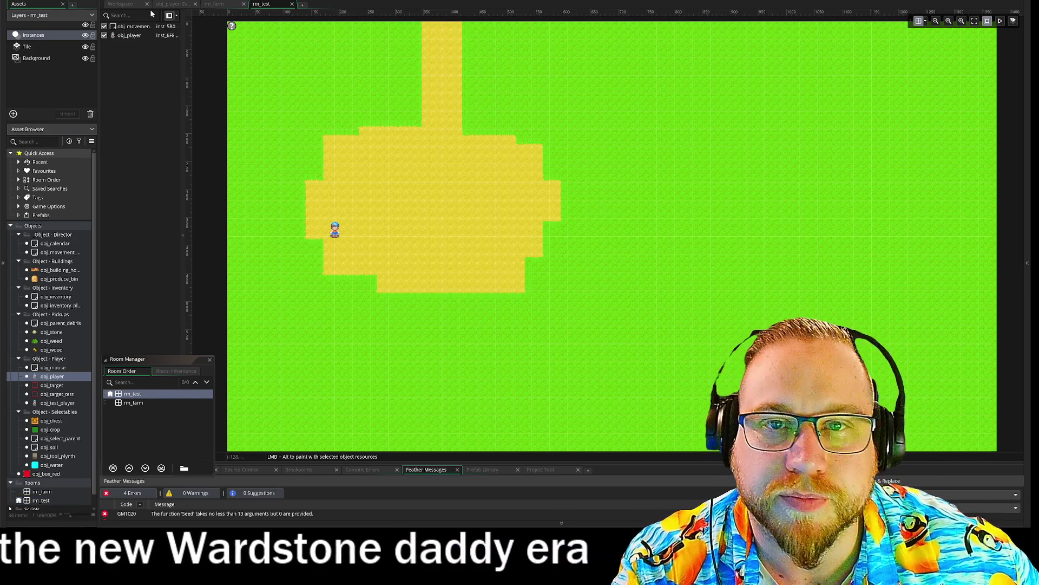
pyautogui.press('F5')
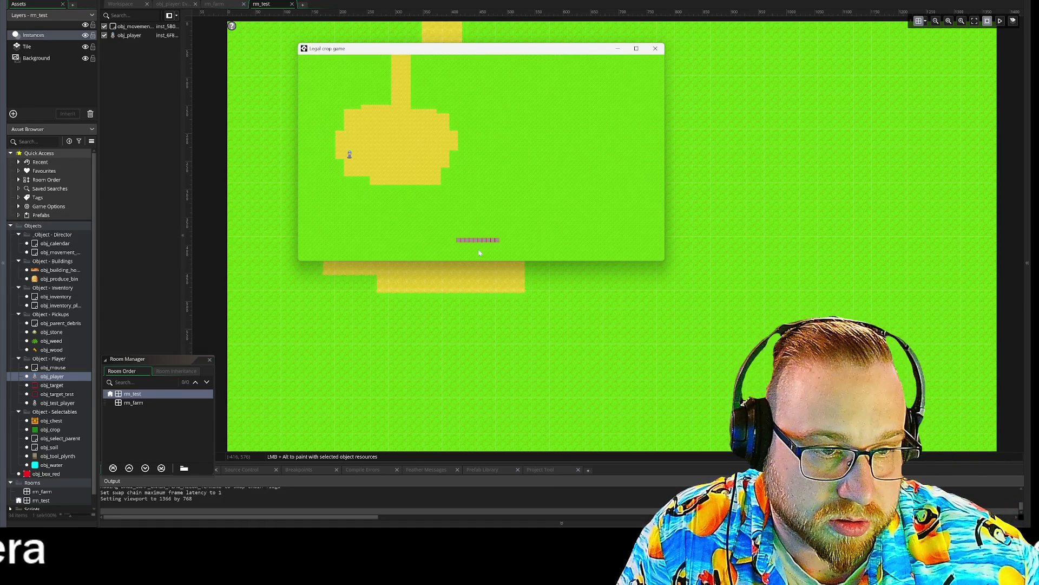
pyautogui.click(655, 49)
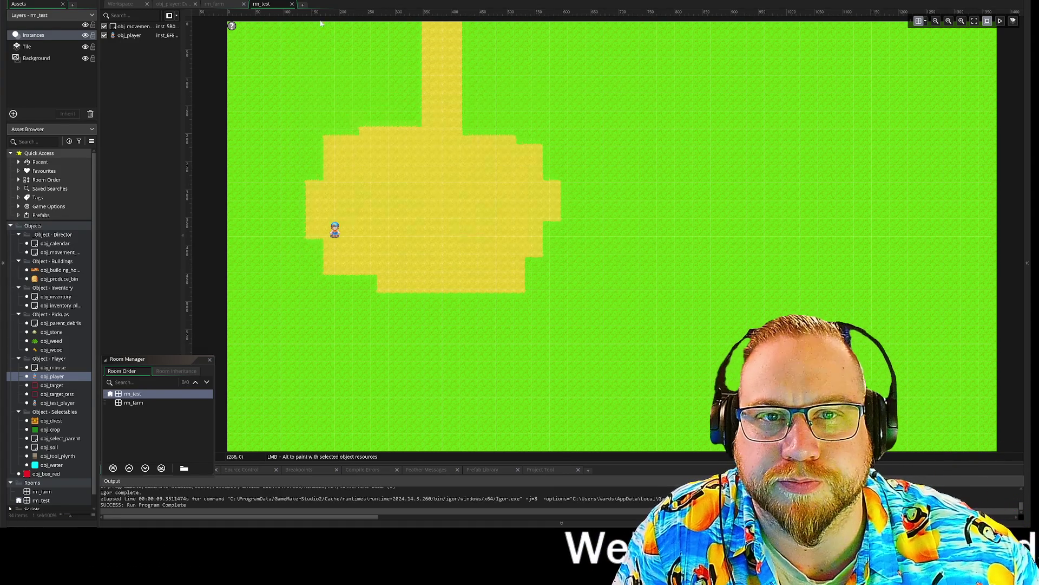
pyautogui.click(293, 4)
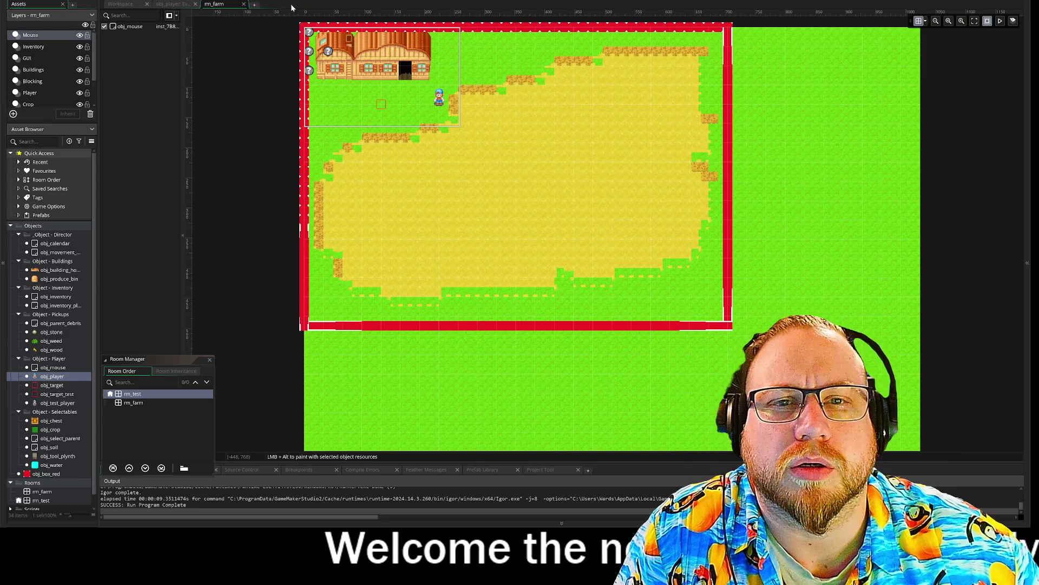
pyautogui.click(129, 5)
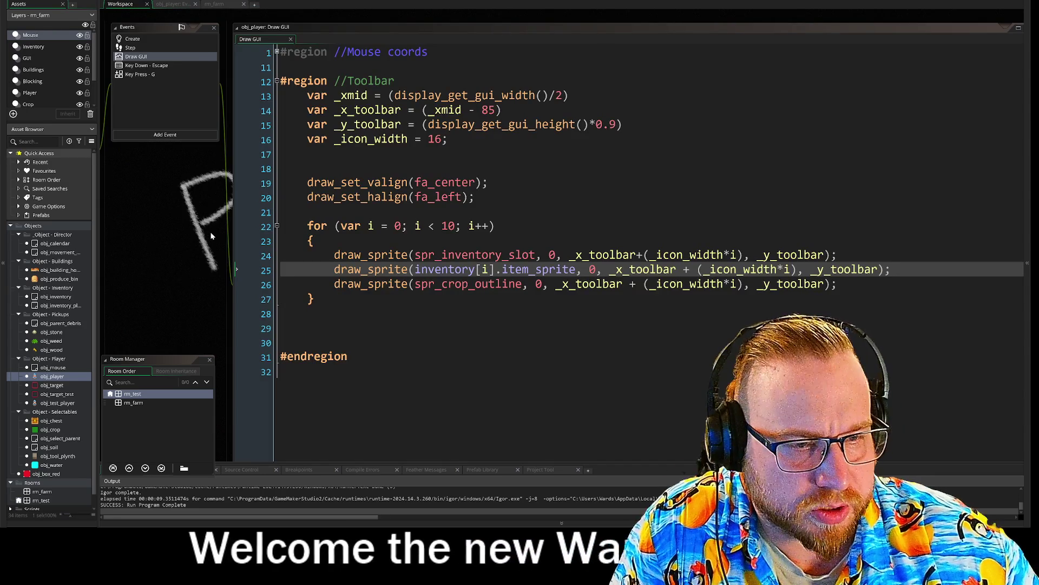
# Pan to obj_test_player's events panel and open its Step event code, after checking Create.
pyautogui.moveTo(211, 236); pyautogui.dragTo(149, 197)
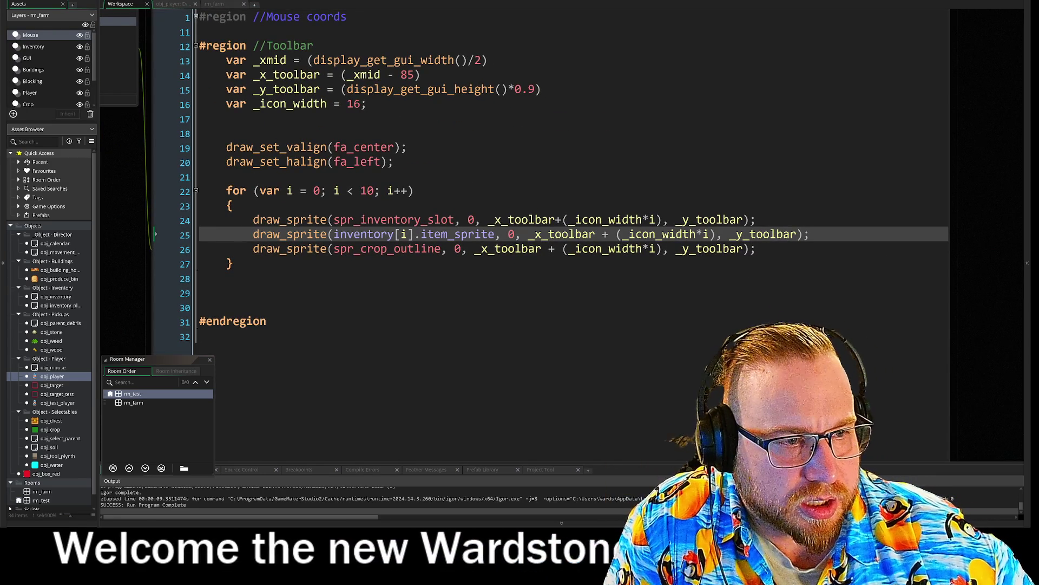
pyautogui.moveTo(129, 223); pyautogui.dragTo(192, 223)
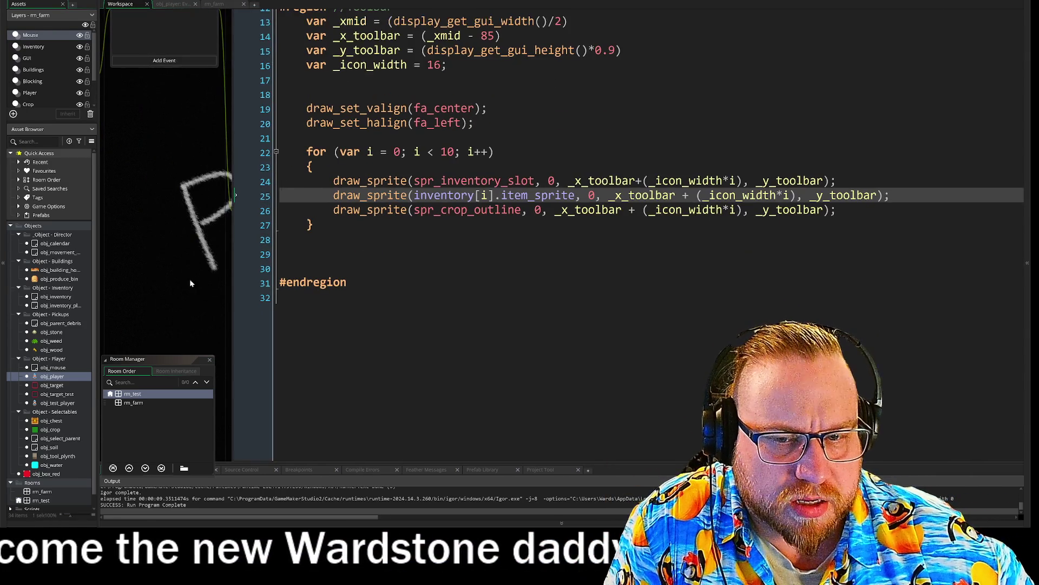
pyautogui.scroll(5, 197, 293)
pyautogui.moveTo(195, 304); pyautogui.dragTo(262, 230)
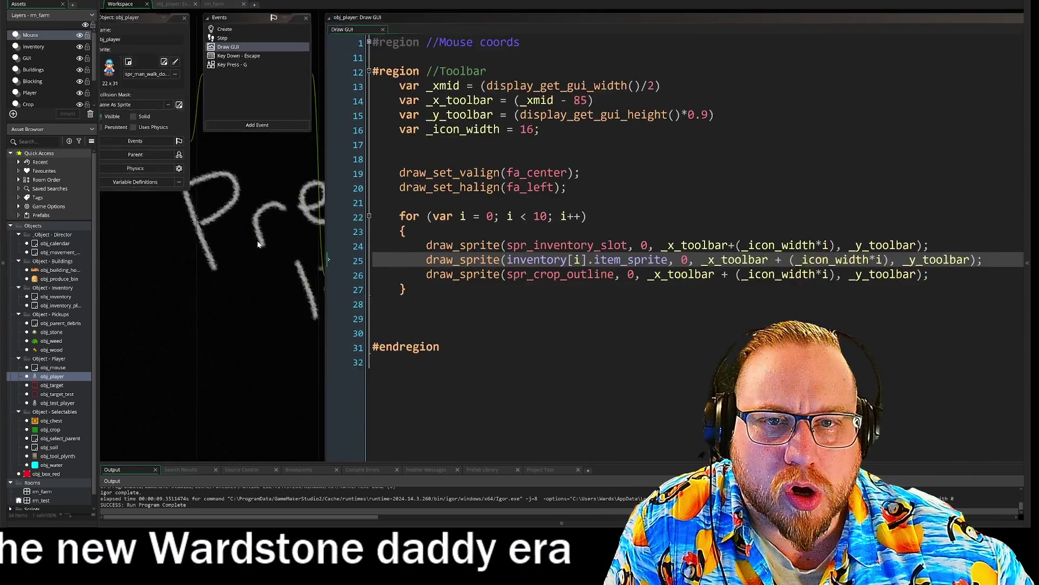
pyautogui.click(225, 29)
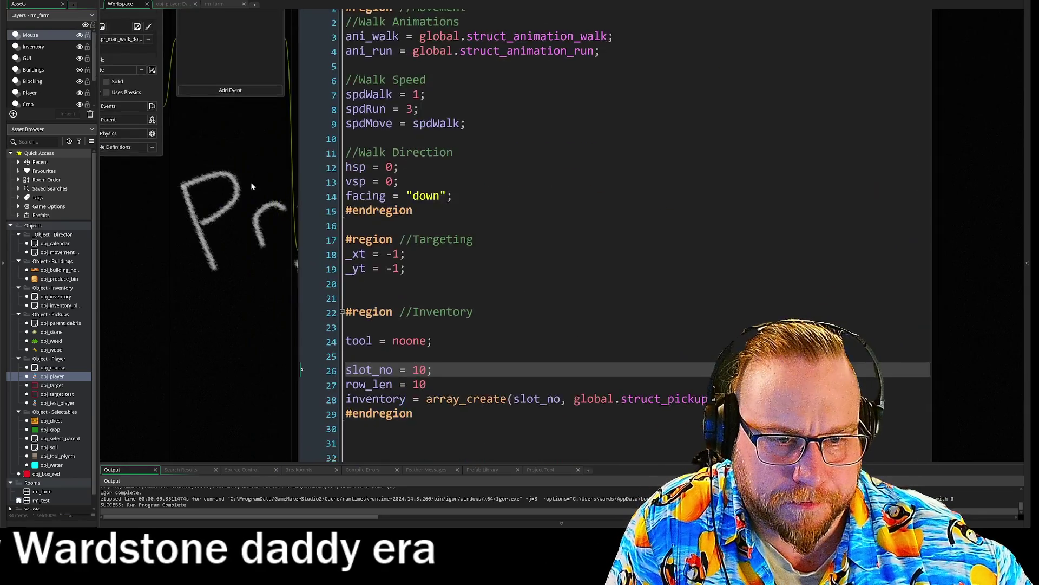
pyautogui.scroll(-3, 250, 193)
pyautogui.scroll(5, 225, 128)
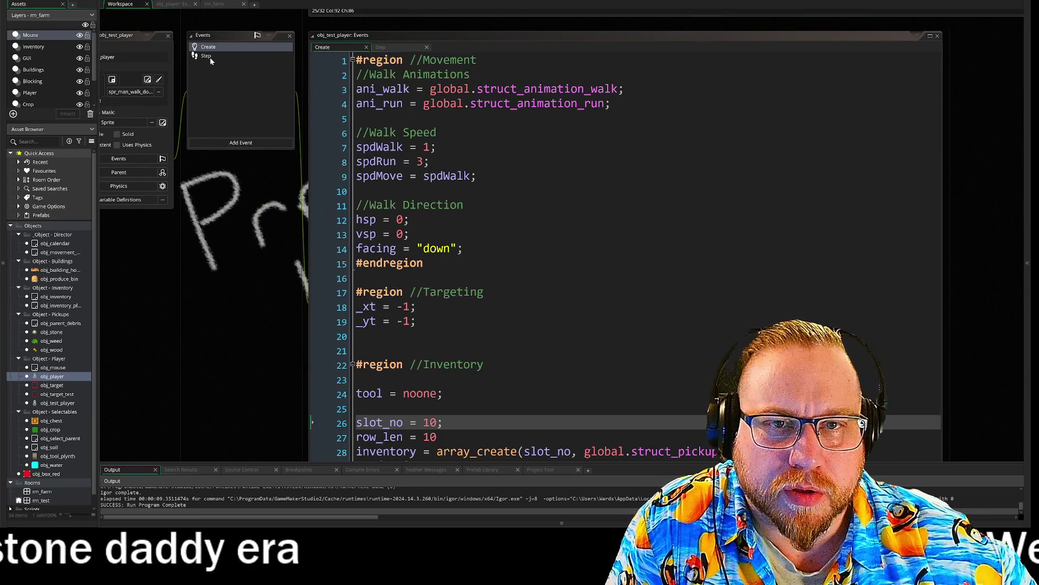
pyautogui.click(206, 55)
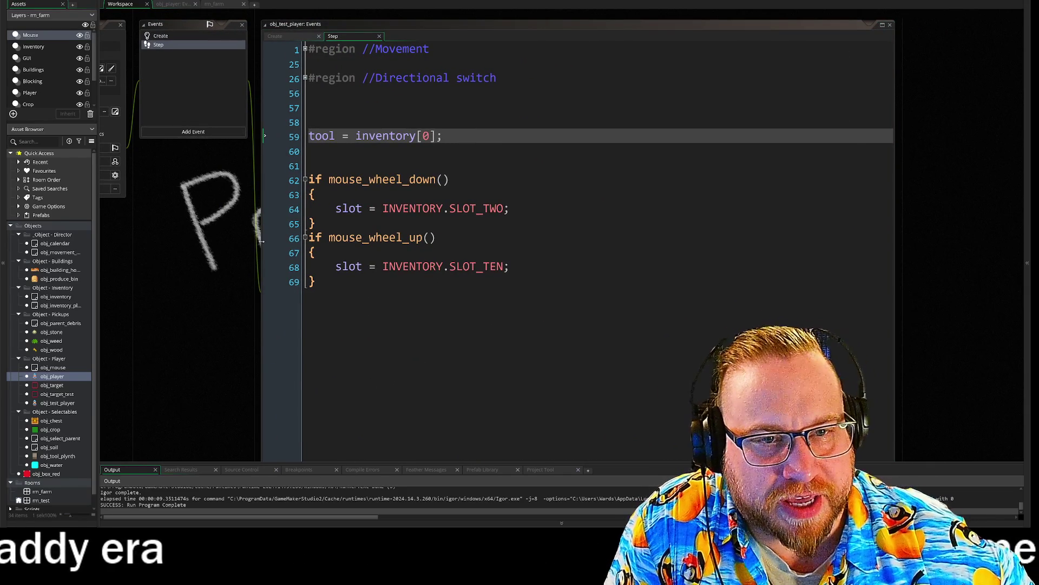
# Compare the Step event's tool = inventory[0] line with the Create event code, then switch to Steam.
pyautogui.moveTo(309, 136); pyautogui.dragTo(349, 136)
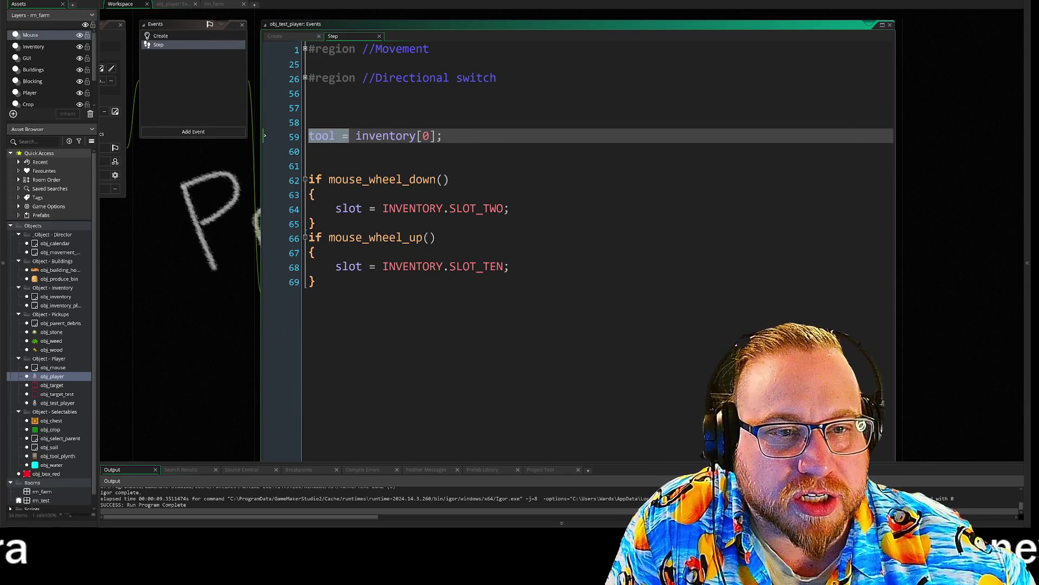
pyautogui.click(265, 151)
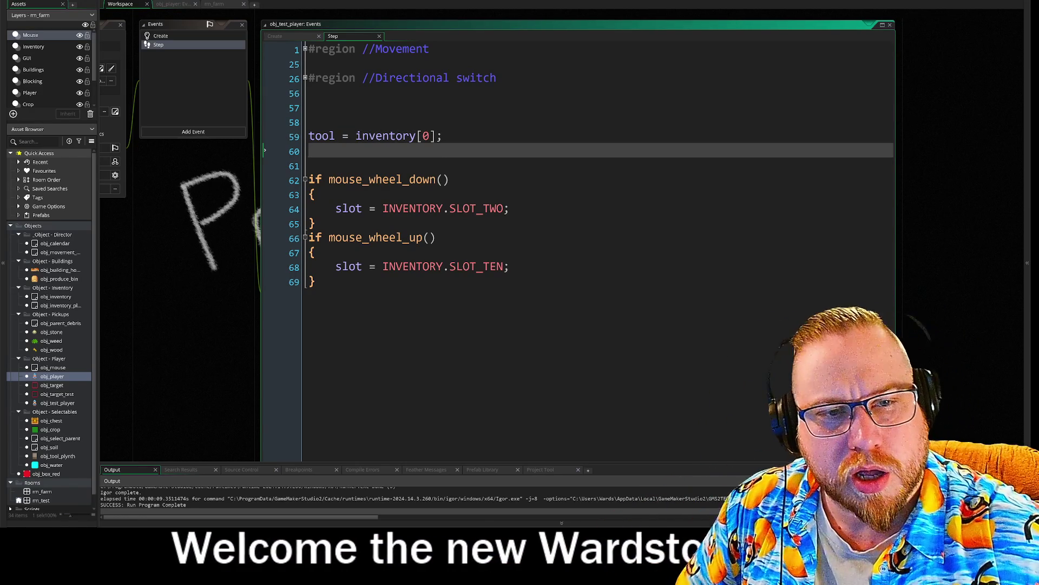
pyautogui.click(166, 37)
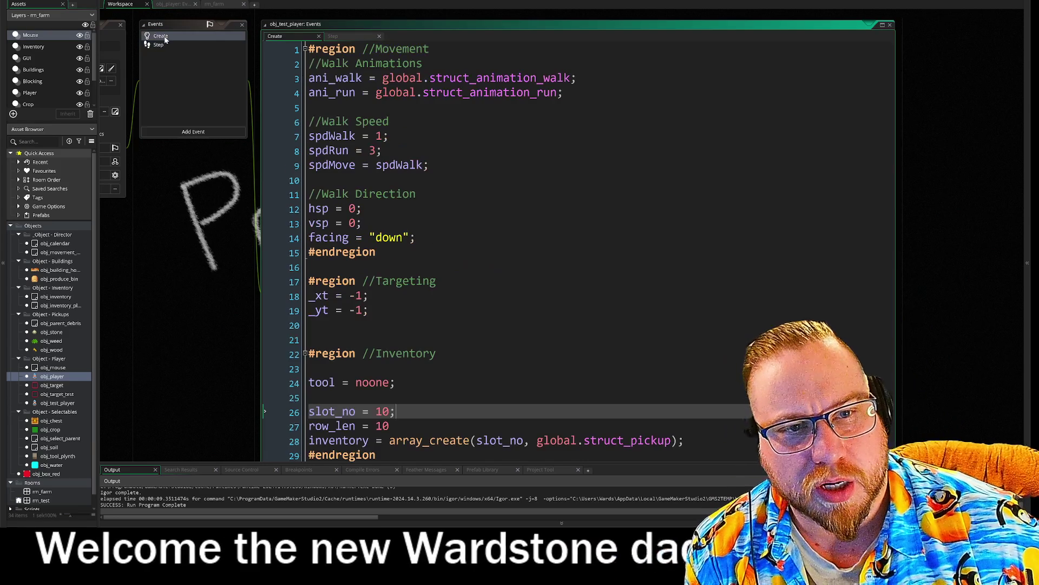
pyautogui.click(159, 46)
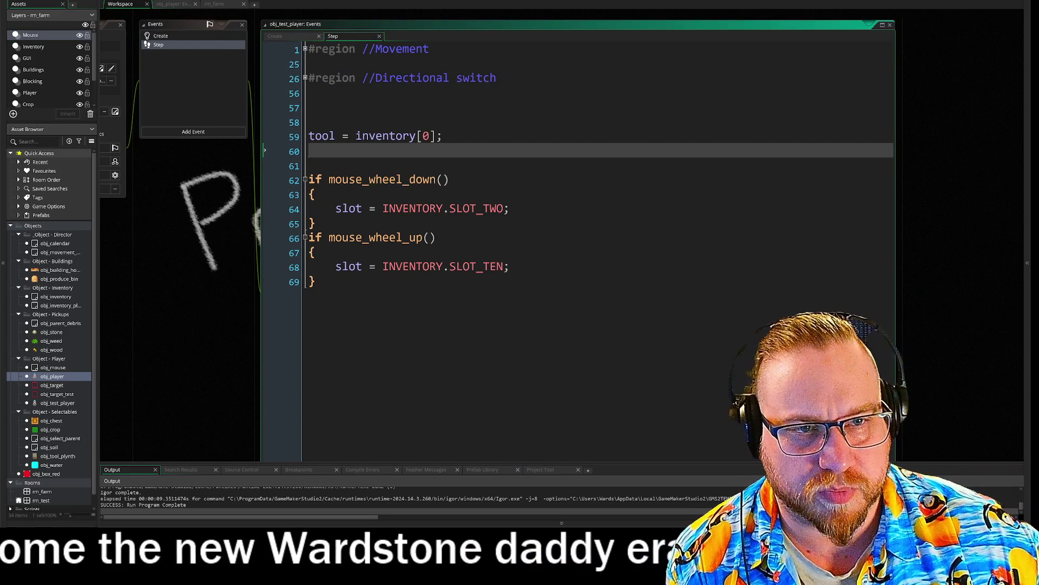
pyautogui.click(429, 139)
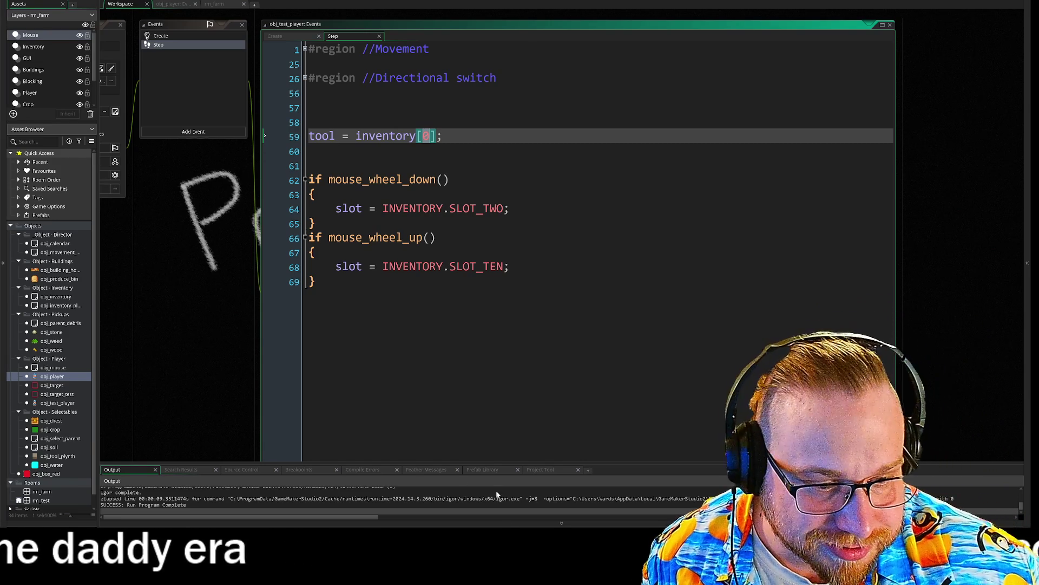
pyautogui.hotkey('alt', 'Tab')
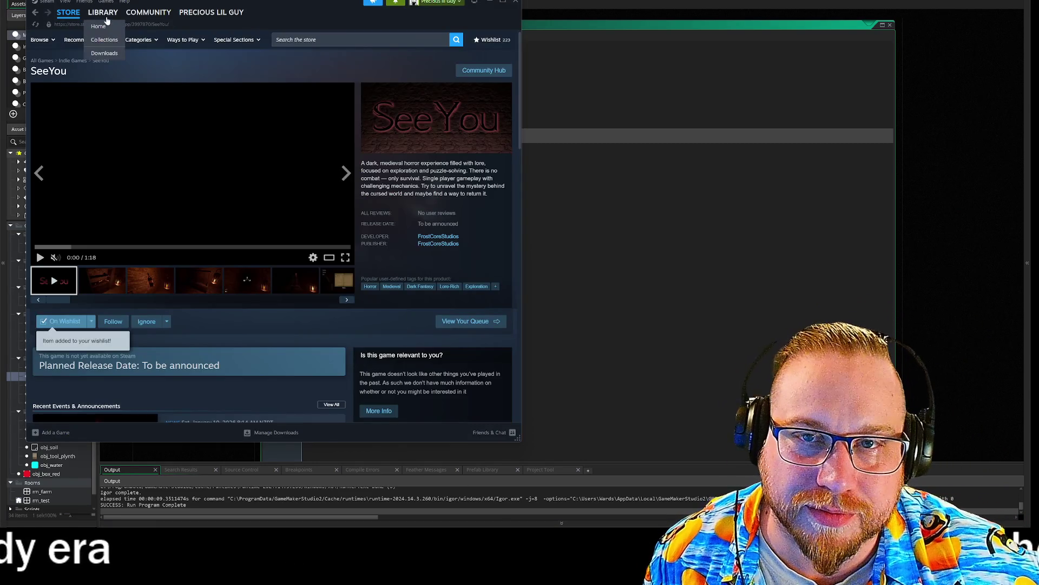
# Browse Steam's library to the Silent Sonata page, then switch back to GameMaker.
pyautogui.click(107, 18)
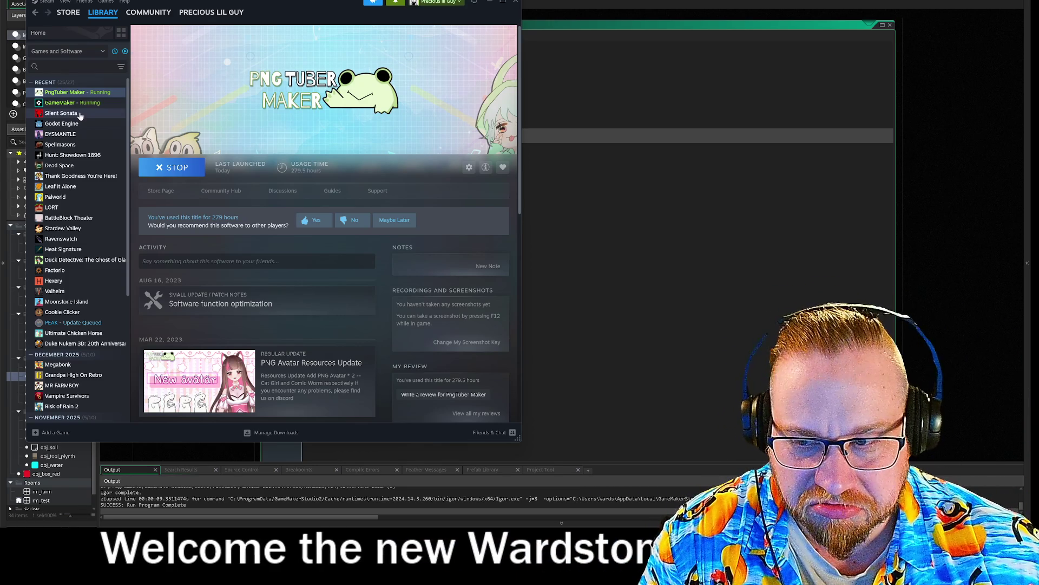
pyautogui.click(80, 113)
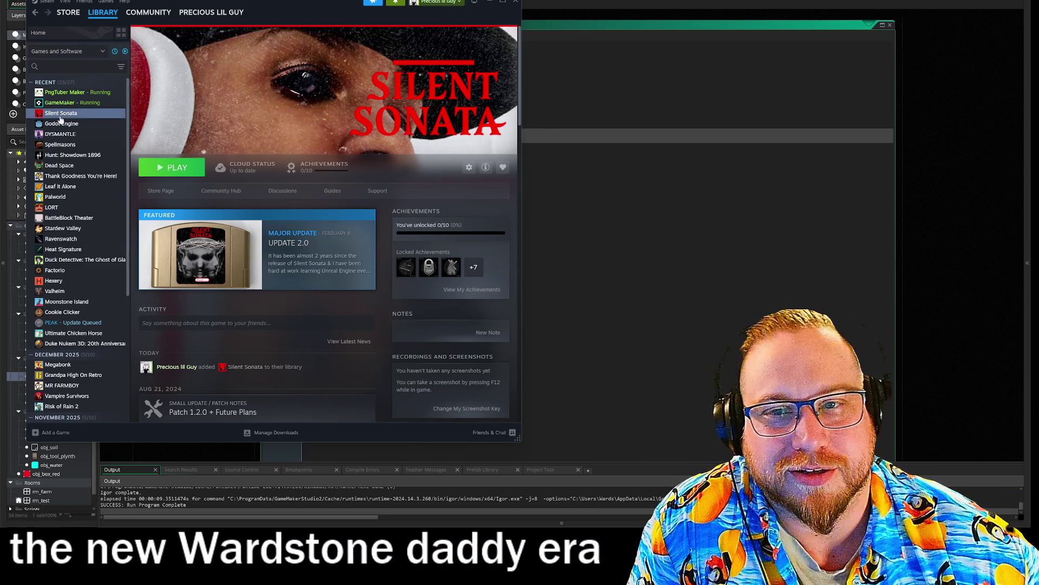
pyautogui.hotkey('alt', 'Tab')
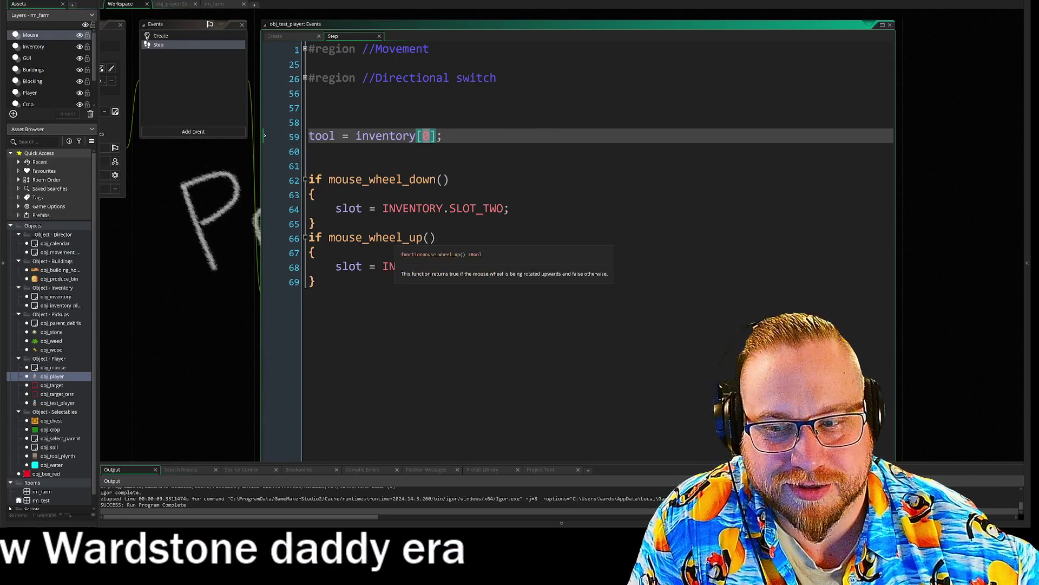
# Select inventory[0]; on line 59, then drag the Twitch tab out into its own window.
pyautogui.click(196, 186)
pyautogui.click(444, 135)
pyautogui.scroll(2, 238, 216)
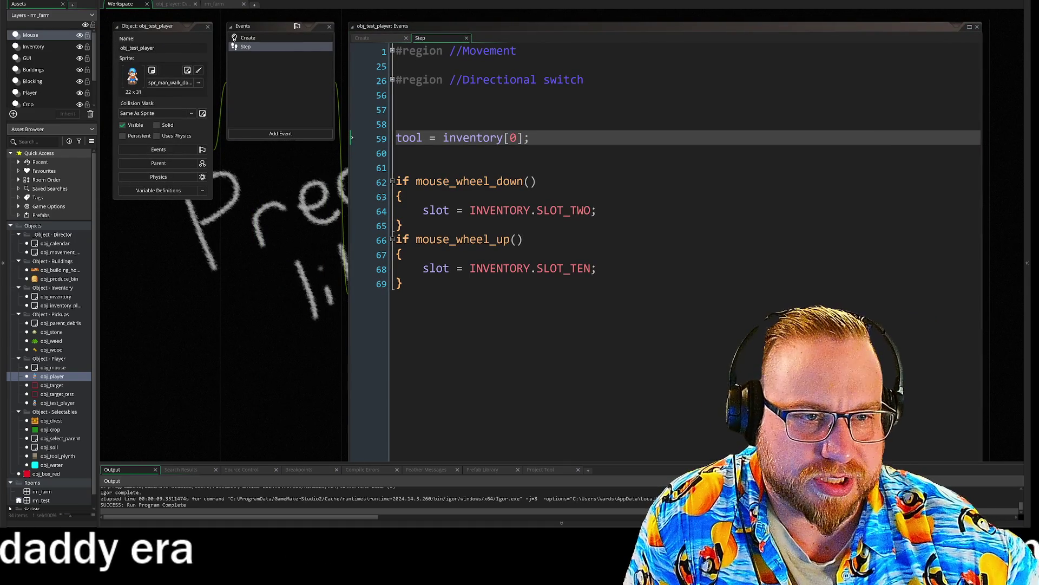
pyautogui.moveTo(443, 137); pyautogui.dragTo(531, 138)
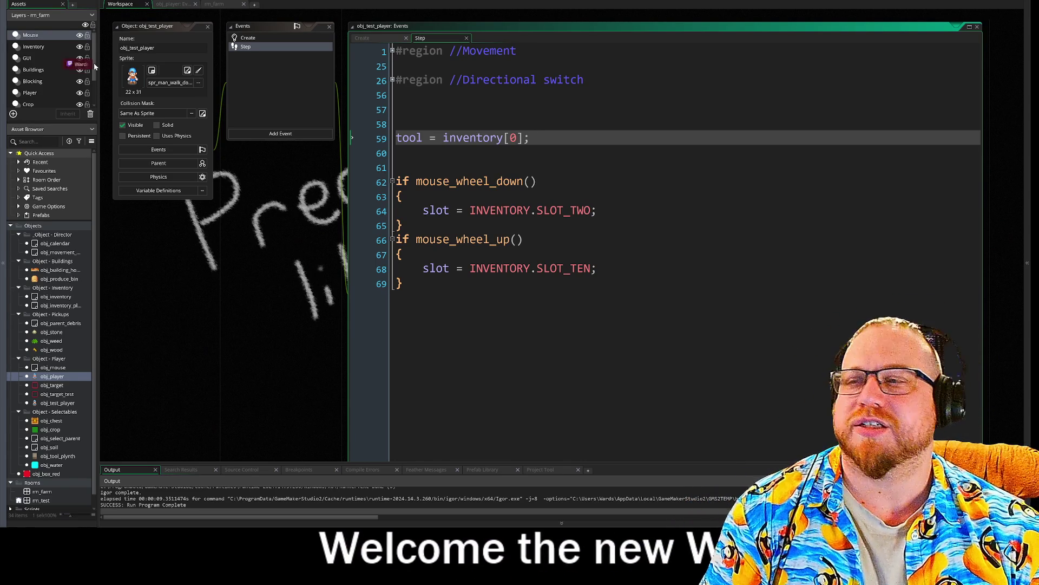
pyautogui.moveTo(191, 82)
pyautogui.mouseDown()
pyautogui.moveTo(192, 44)
pyautogui.moveTo(147, 48)
pyautogui.moveTo(157, 38)
pyautogui.mouseUp()
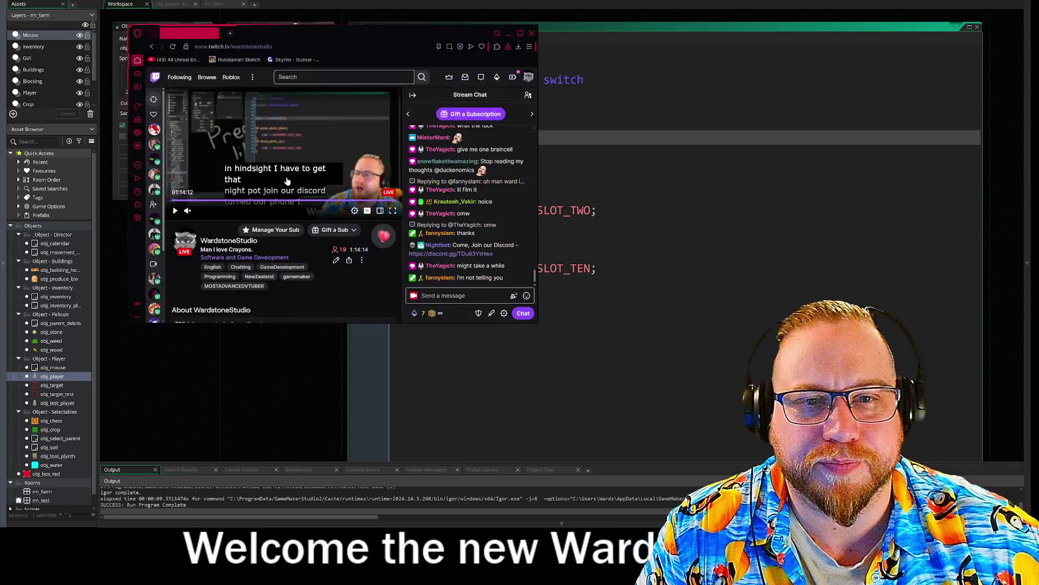
# Move the Twitch window up-left, enlarge it, and scroll through the channel's About panels.
pyautogui.moveTo(363, 34); pyautogui.dragTo(310, 0)
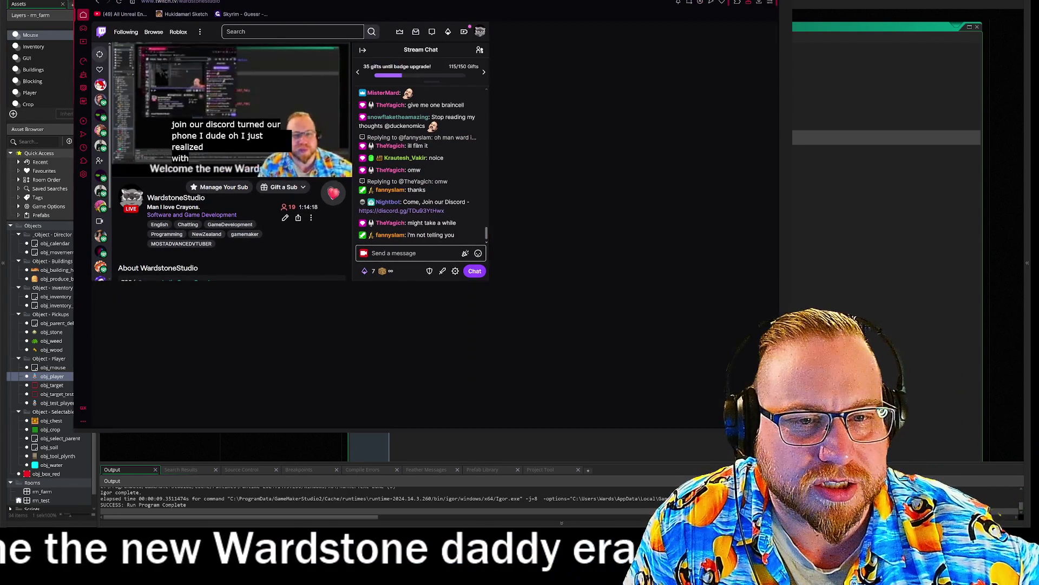
pyautogui.moveTo(488, 281); pyautogui.dragTo(796, 433)
pyautogui.scroll(-5, 518, 229)
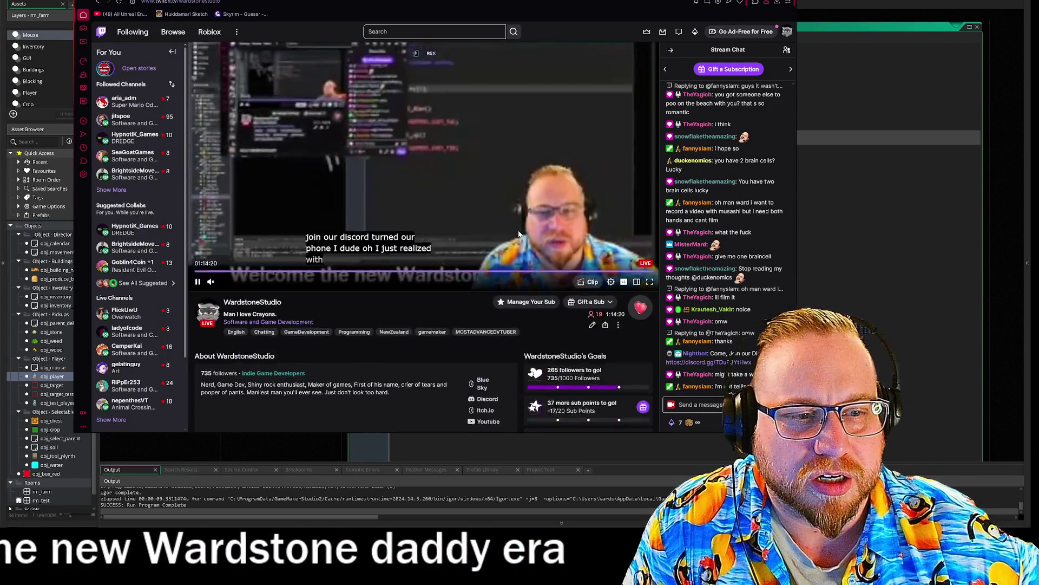
pyautogui.scroll(-4, 537, 237)
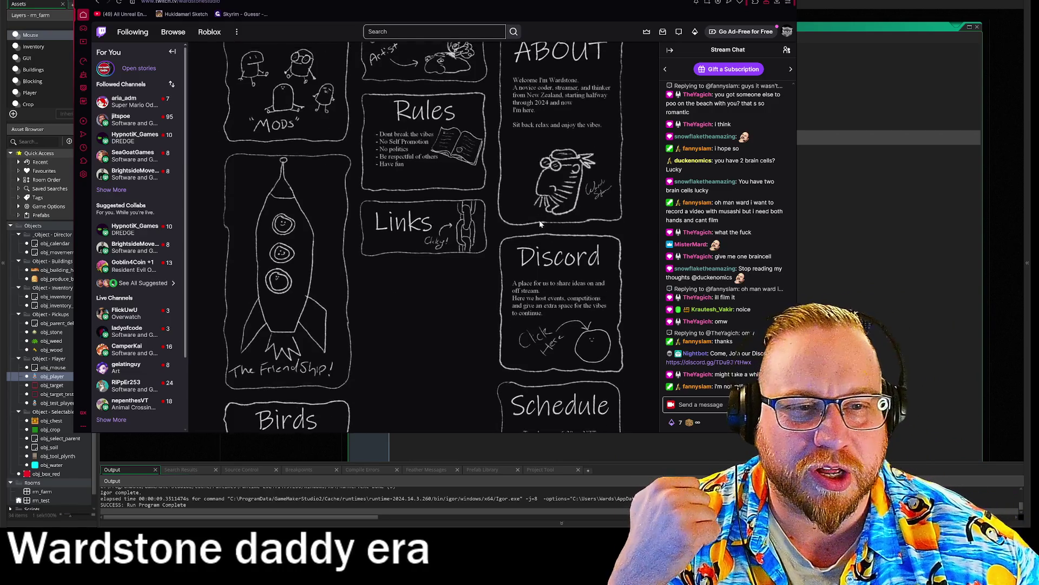
pyautogui.scroll(-1, 624, 209)
pyautogui.scroll(3, 615, 208)
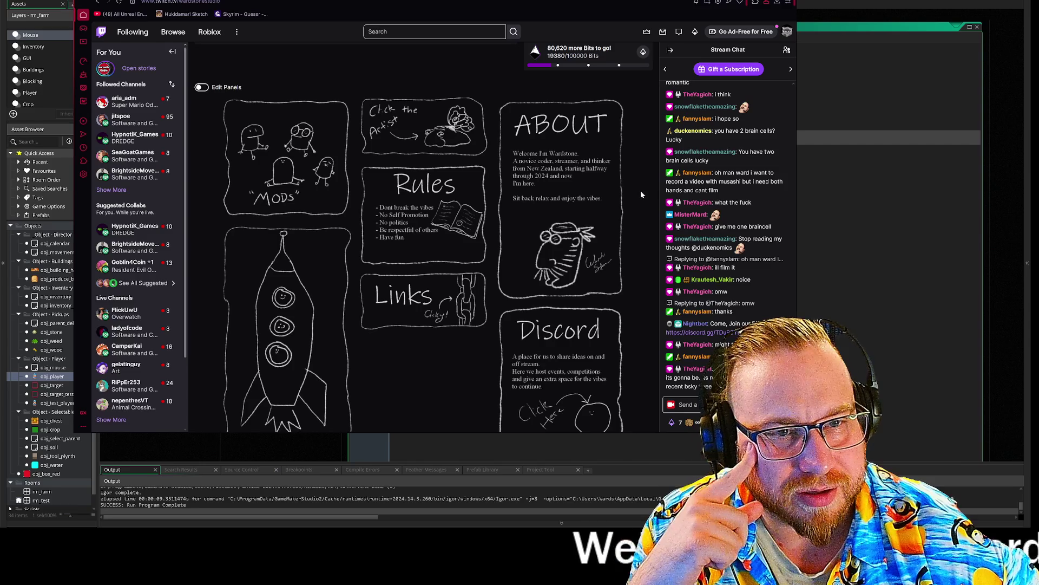
pyautogui.scroll(-3, 642, 193)
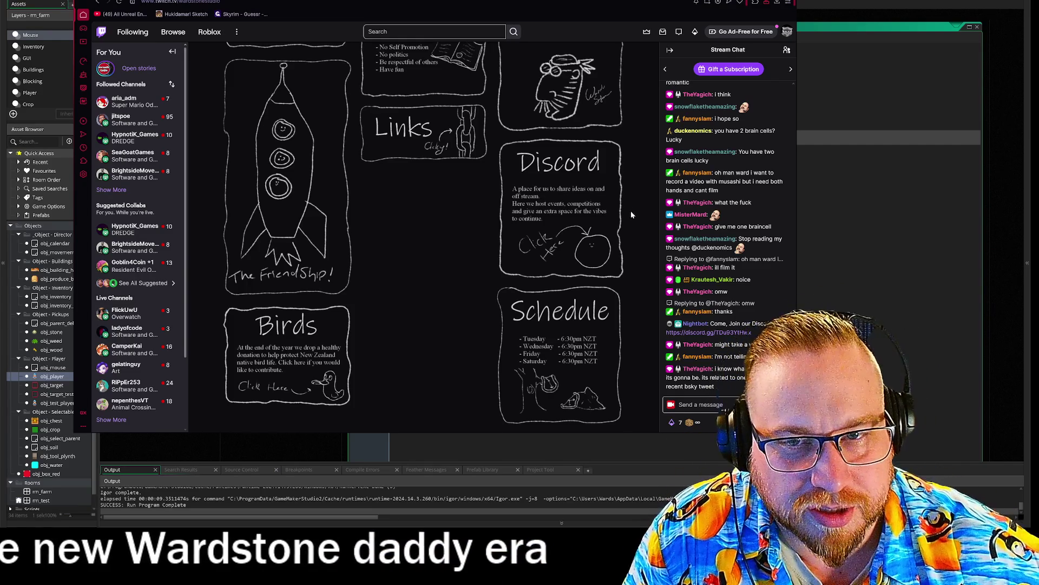
pyautogui.scroll(5, 631, 211)
# Collapse the followed-channels sidebar, check the -17 sub-points figure, then push the window off-screen.
pyautogui.click(172, 51)
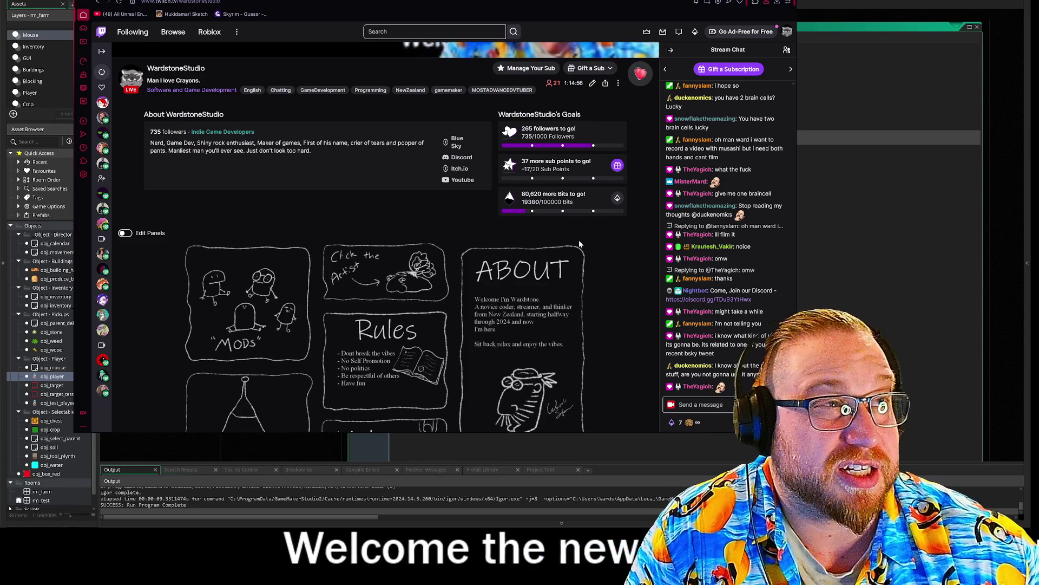
pyautogui.scroll(6, 602, 280)
pyautogui.scroll(-5, 534, 165)
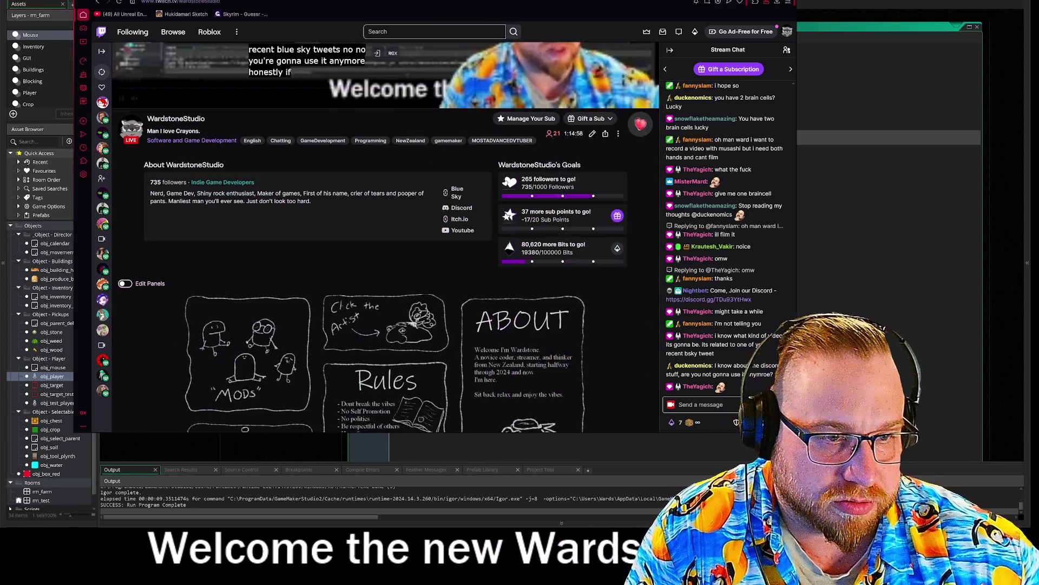
pyautogui.doubleClick(527, 220)
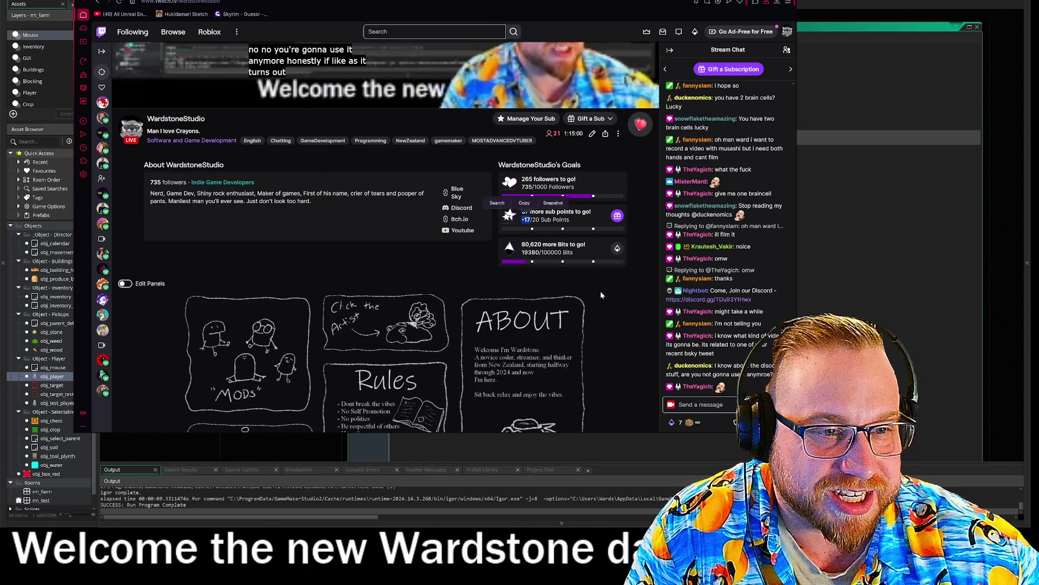
pyautogui.click(650, 202)
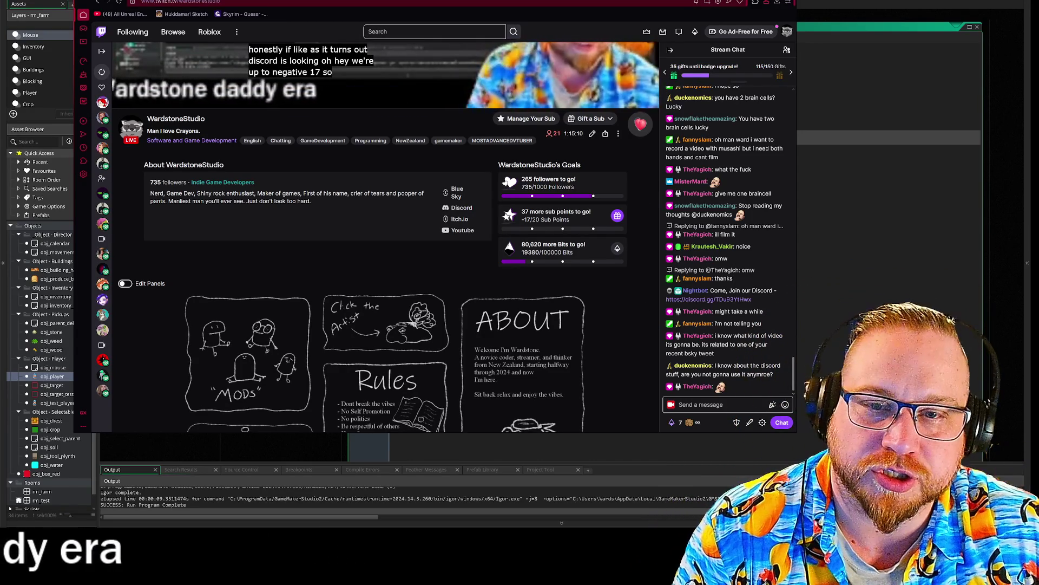
pyautogui.moveTo(747, 13); pyautogui.dragTo(34, 121)
pyautogui.hotkey('alt', 'Tab')
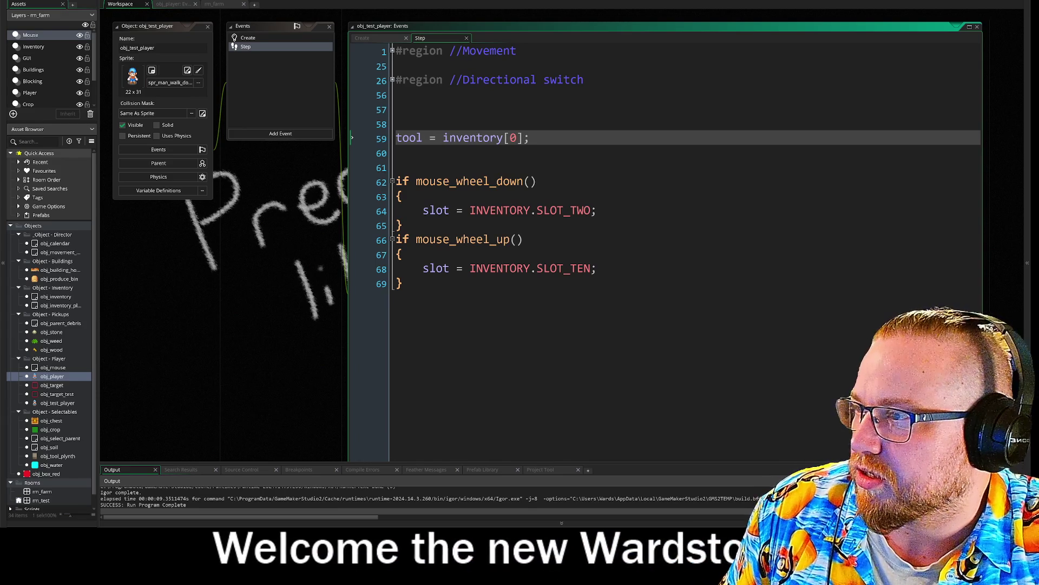
# Drag the Discord window up over the GameMaker editor.
pyautogui.moveTo(206, 72)
pyautogui.mouseDown()
pyautogui.moveTo(256, 72)
pyautogui.moveTo(219, 9)
pyautogui.mouseUp()
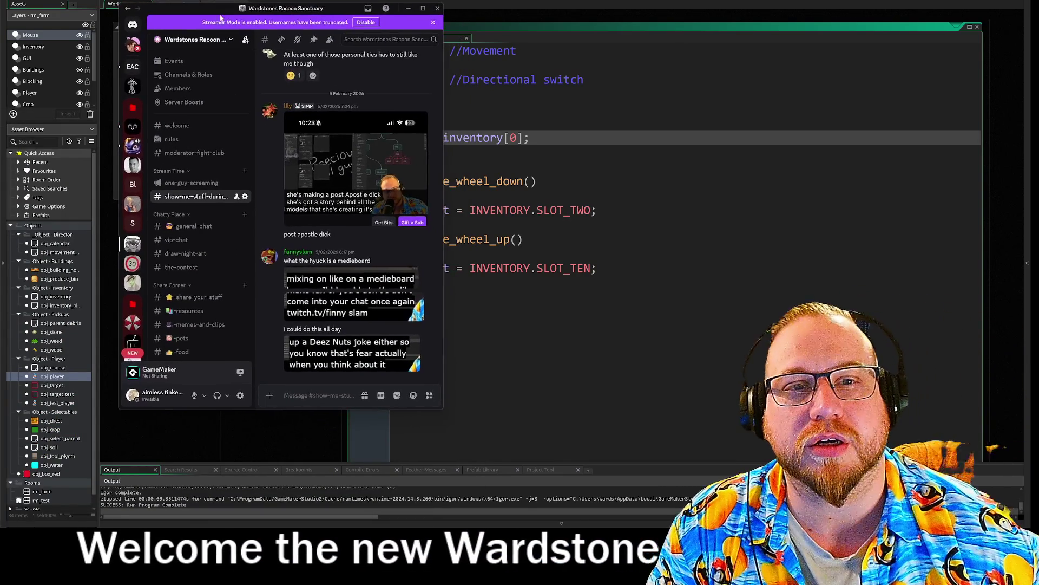
# Widen the Discord server window and show its Server Boosts page with levels and boosts.
pyautogui.moveTo(439, 397)
pyautogui.mouseDown()
pyautogui.moveTo(782, 392)
pyautogui.moveTo(538, 412)
pyautogui.mouseUp()
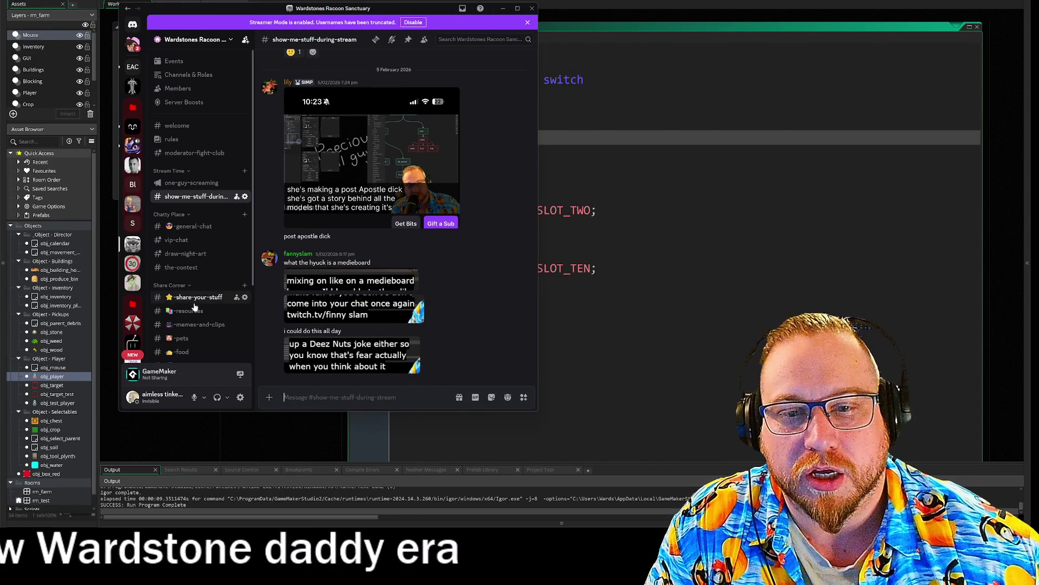
pyautogui.click(182, 102)
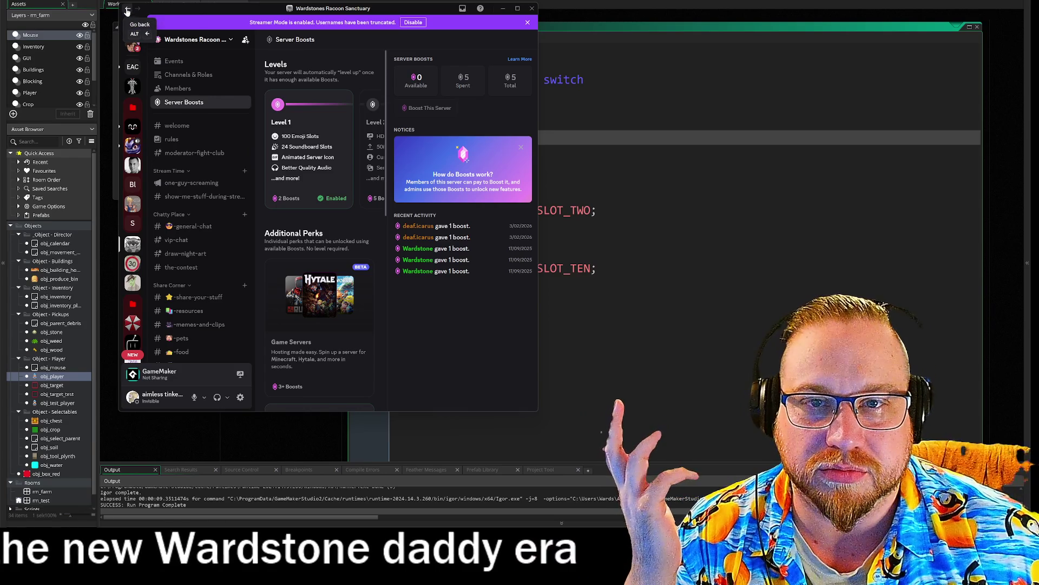
# Switch away from Discord with Alt+Tab to reveal the GameMaker code.
pyautogui.hotkey('alt', 'Tab')
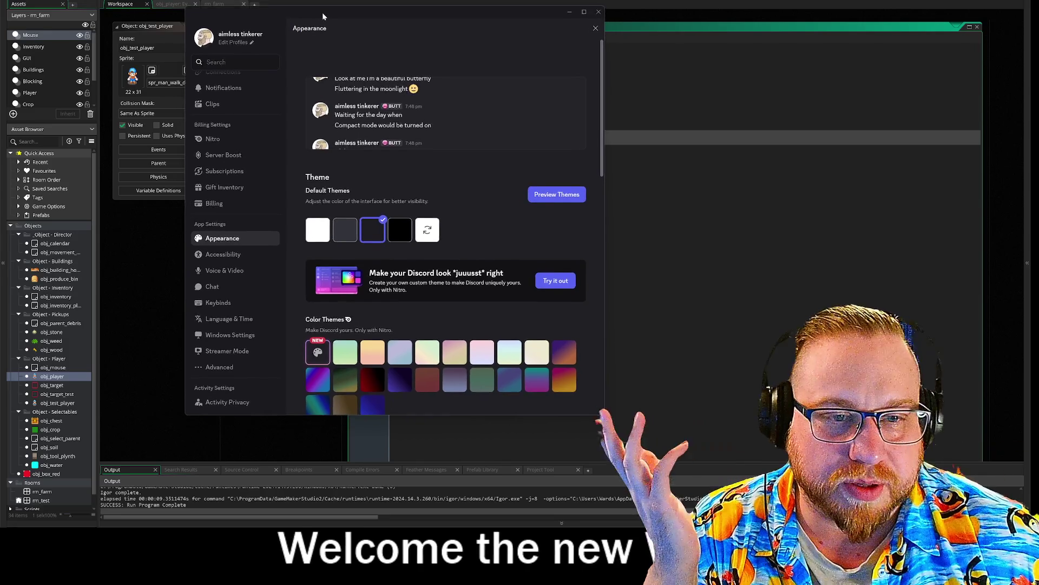
# Preview Discord's colour themes, then close the preview and minimise Discord.
pyautogui.click(553, 194)
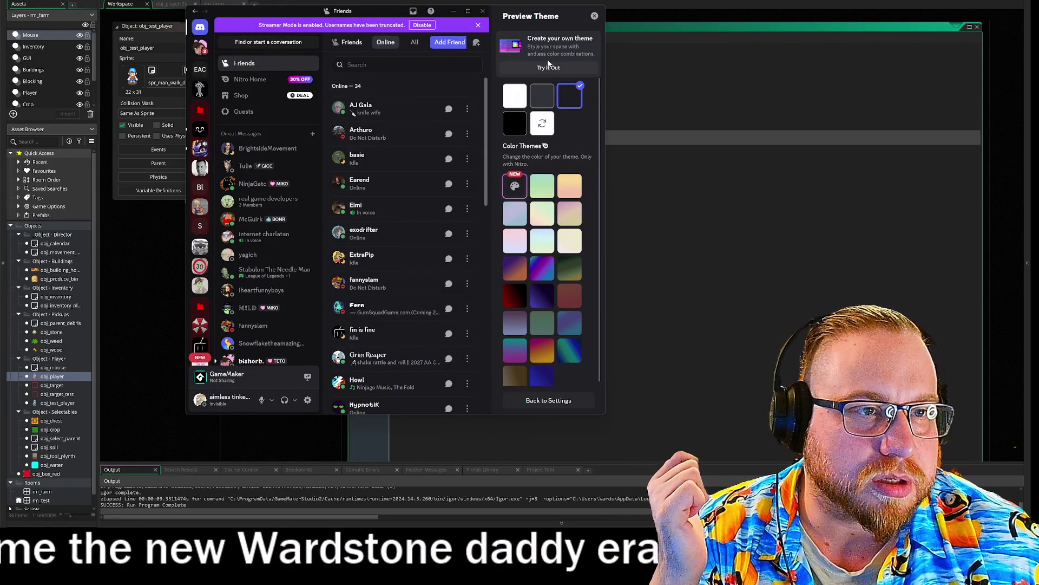
pyautogui.click(594, 15)
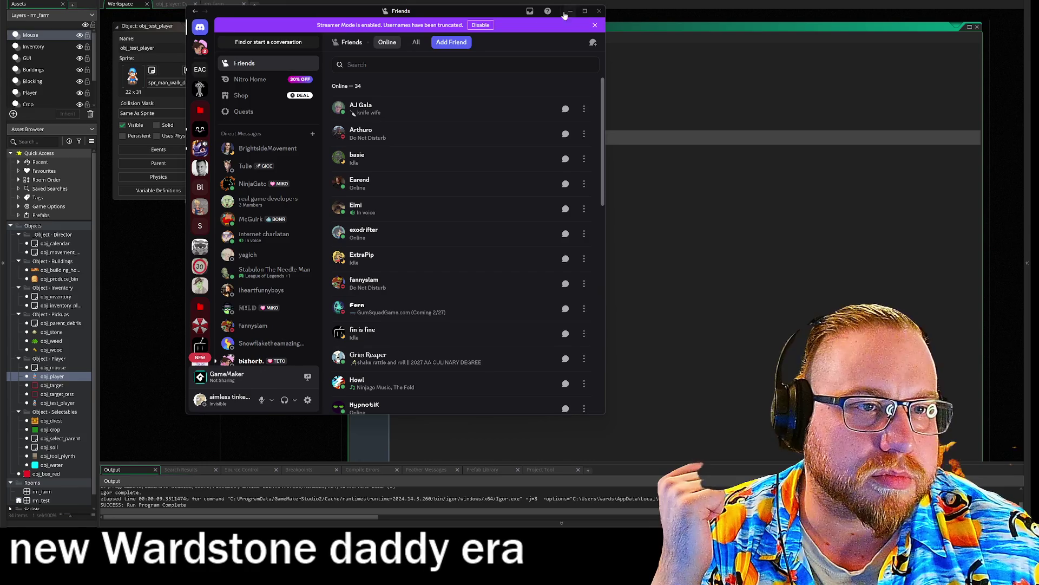
pyautogui.click(599, 11)
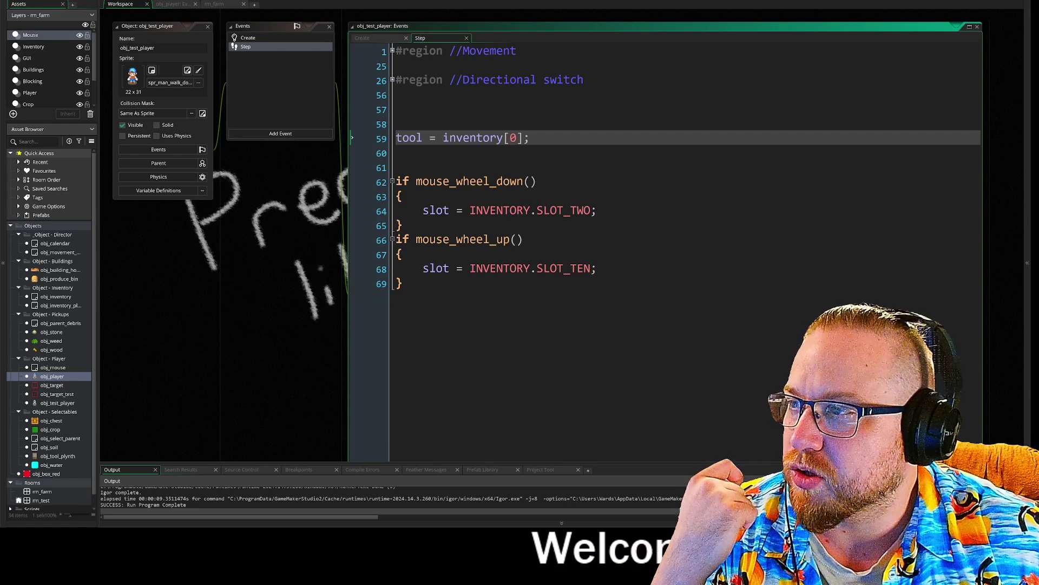
# Scroll through Discord's Appearance settings again, then close them to reveal the Step code.
pyautogui.hotkey('alt', 'Tab')
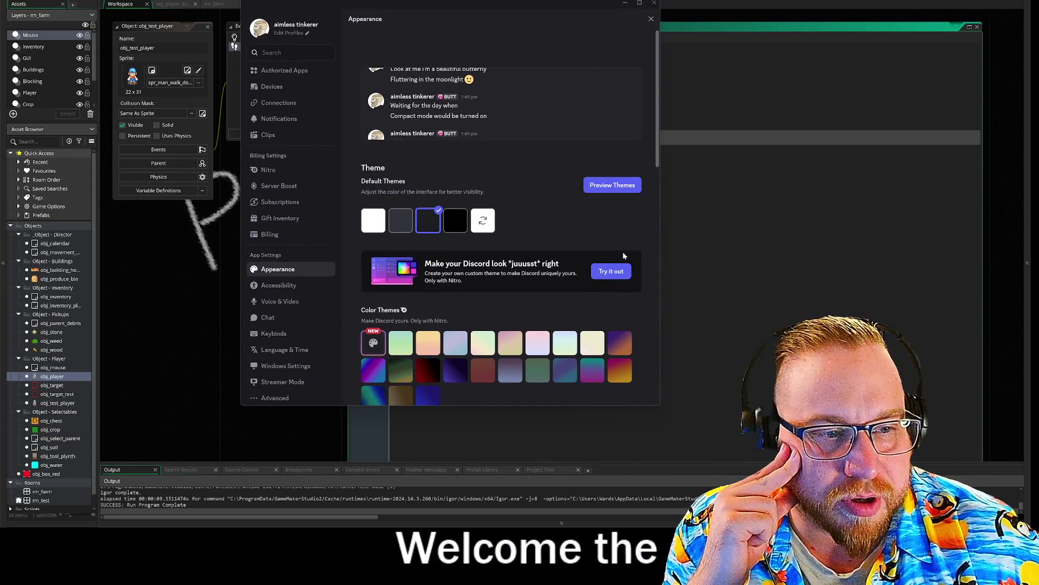
pyautogui.scroll(-4, 628, 233)
pyautogui.scroll(-3, 596, 200)
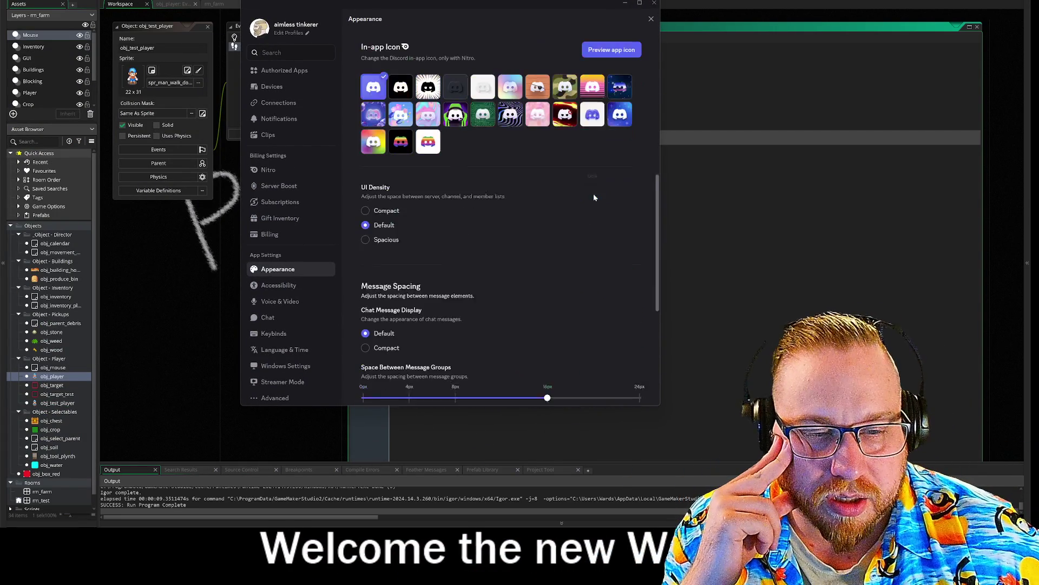
pyautogui.scroll(-5, 594, 198)
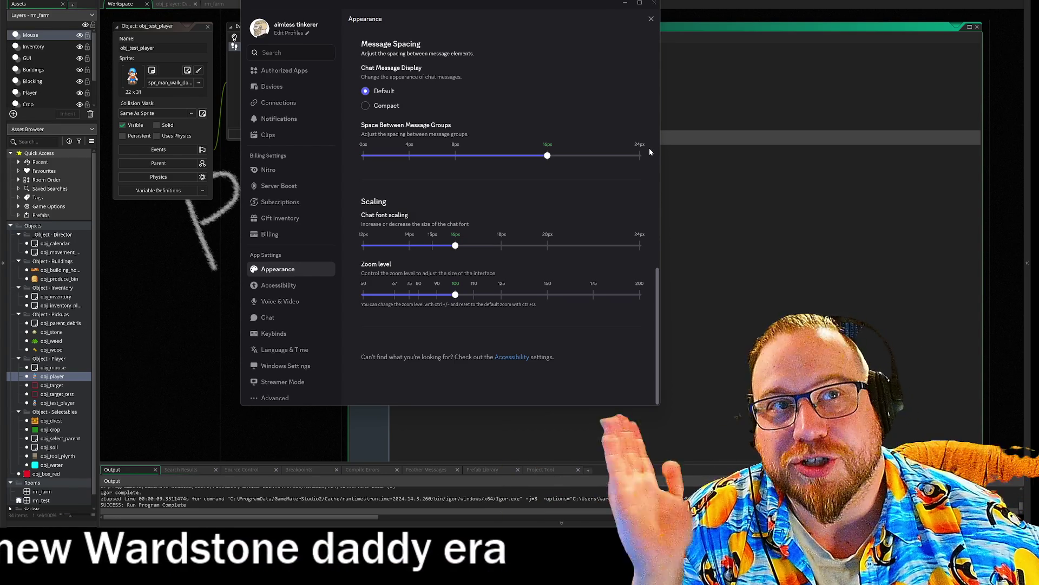
pyautogui.scroll(5, 575, 148)
pyautogui.scroll(2, 626, 187)
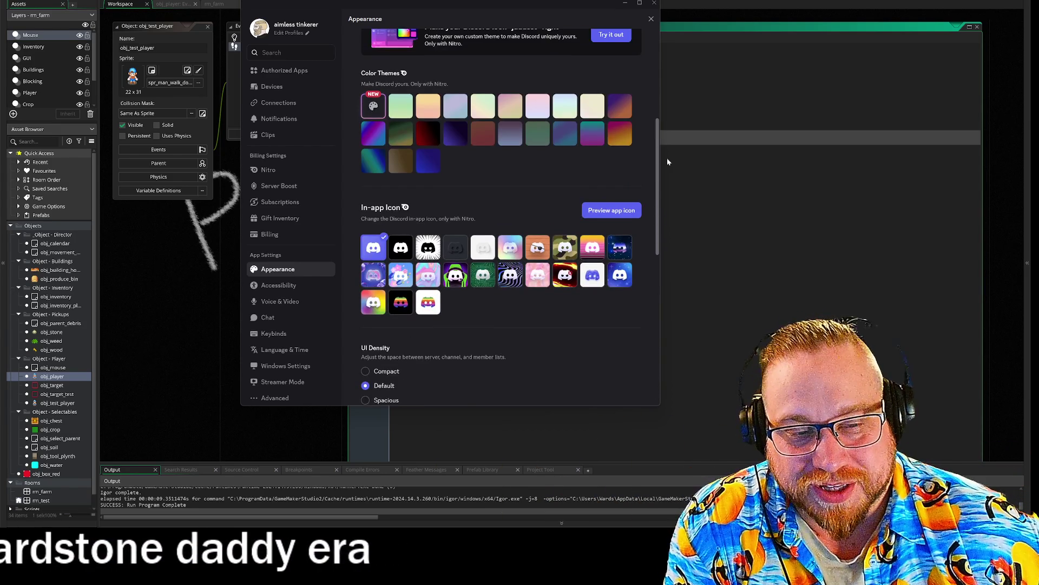
pyautogui.scroll(4, 628, 136)
pyautogui.scroll(1, 556, 107)
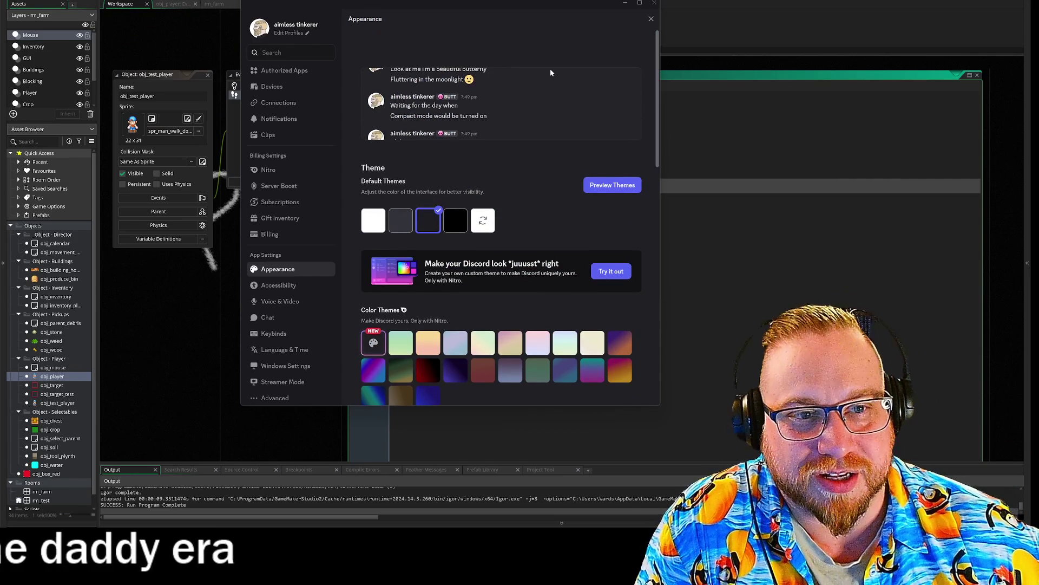
pyautogui.scroll(-10, 623, 242)
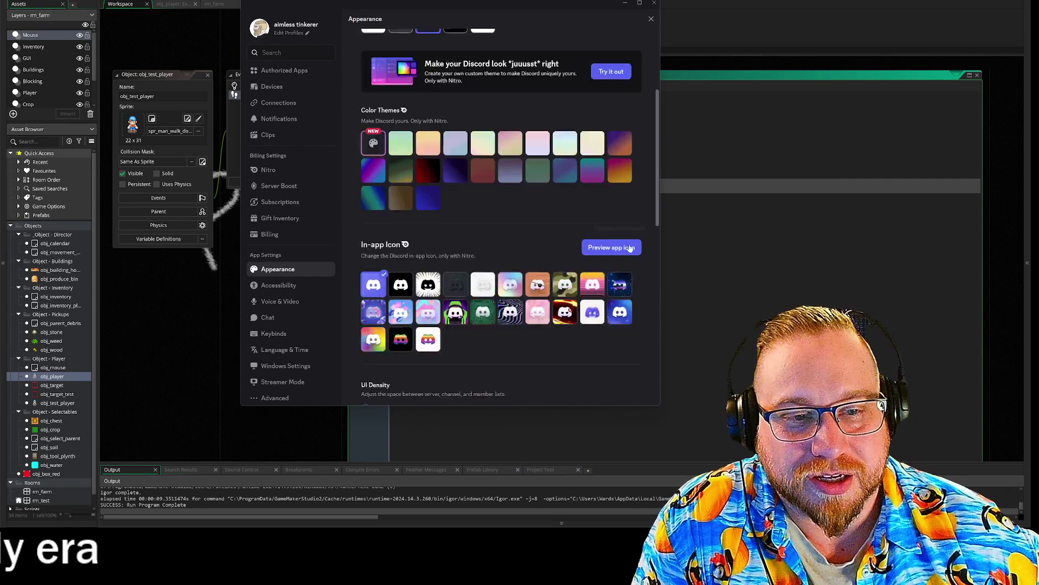
pyautogui.scroll(-1, 629, 244)
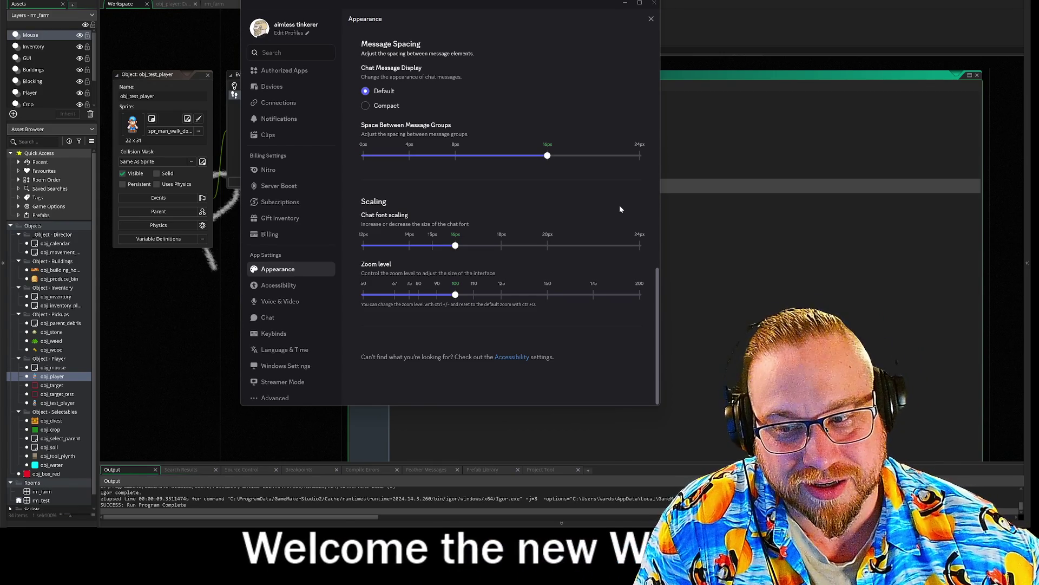
pyautogui.click(625, 2)
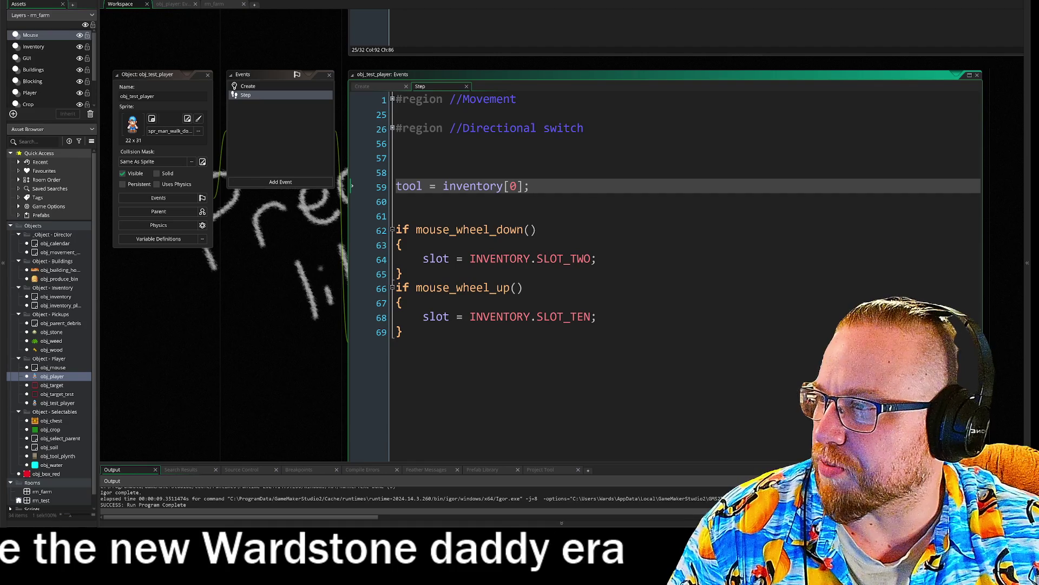
pyautogui.hotkey('alt', 'Tab')
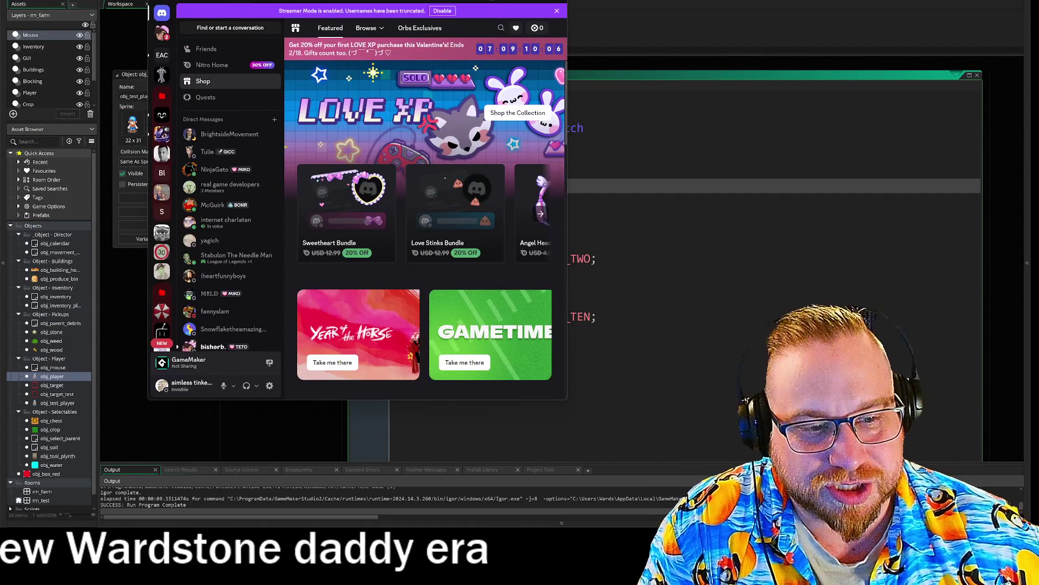
# Maximise Discord's Shop, scroll down to the Bonsai and Gothic Arches items, then narrow the window.
pyautogui.doubleClick(252, 8)
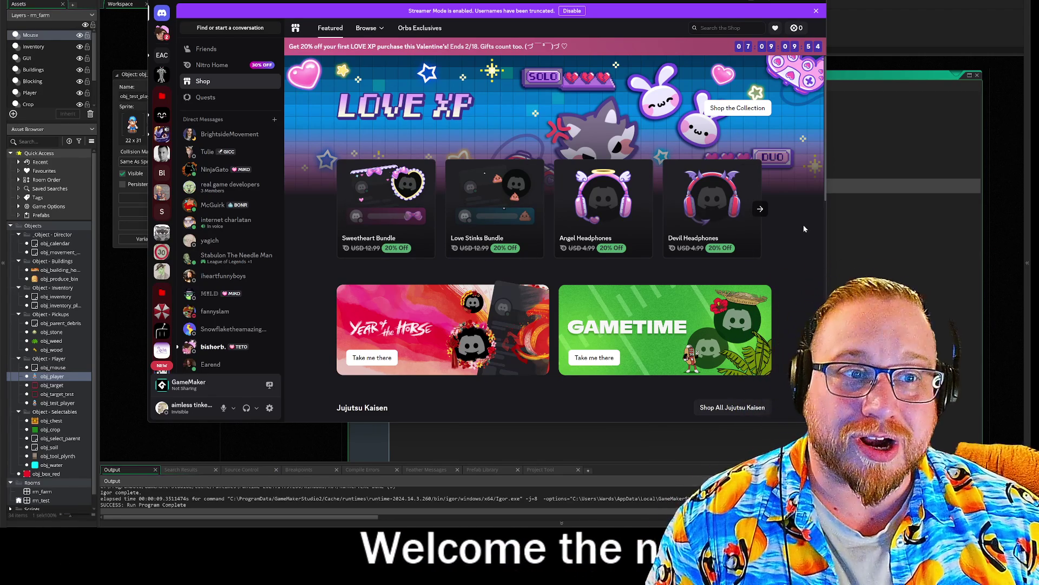
pyautogui.scroll(-3, 797, 190)
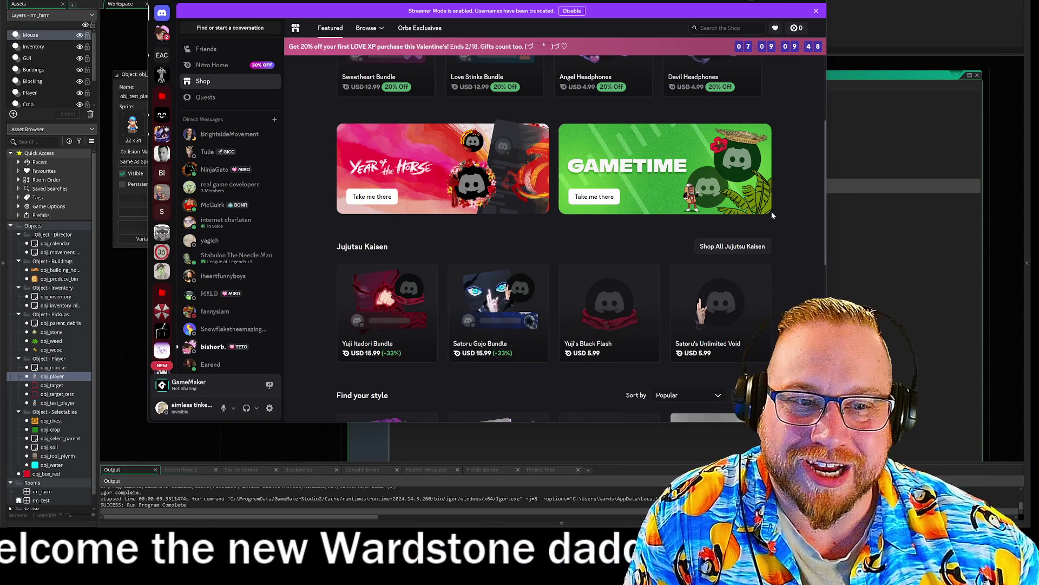
pyautogui.scroll(-2, 774, 211)
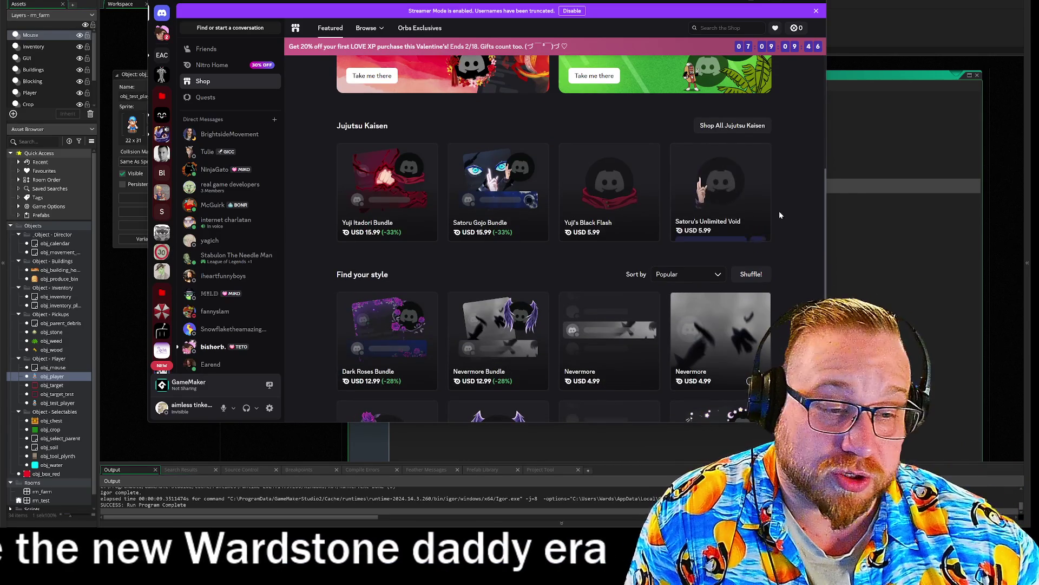
pyautogui.scroll(-3, 798, 220)
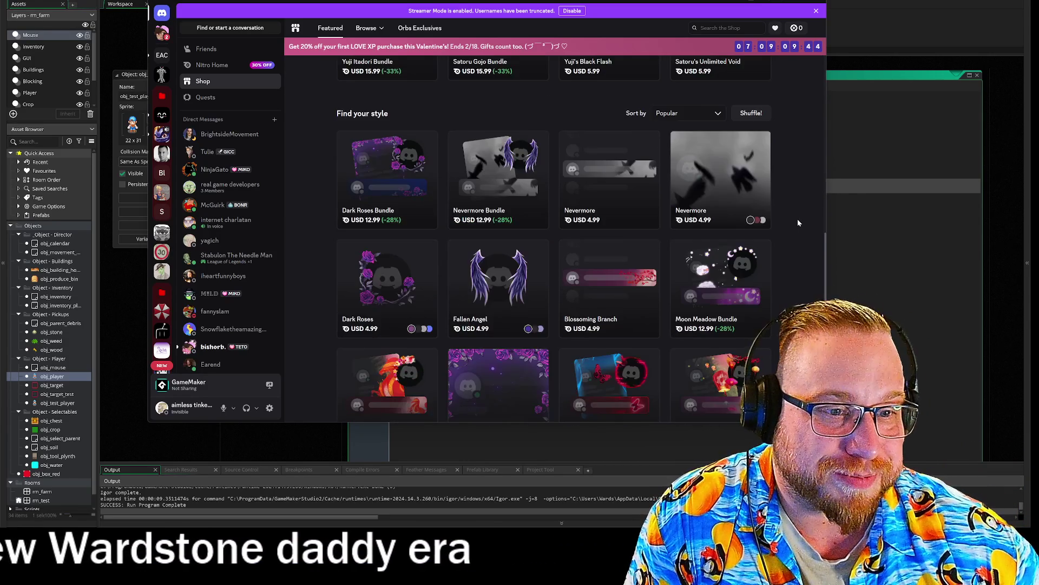
pyautogui.scroll(-2, 797, 223)
pyautogui.scroll(-1, 802, 218)
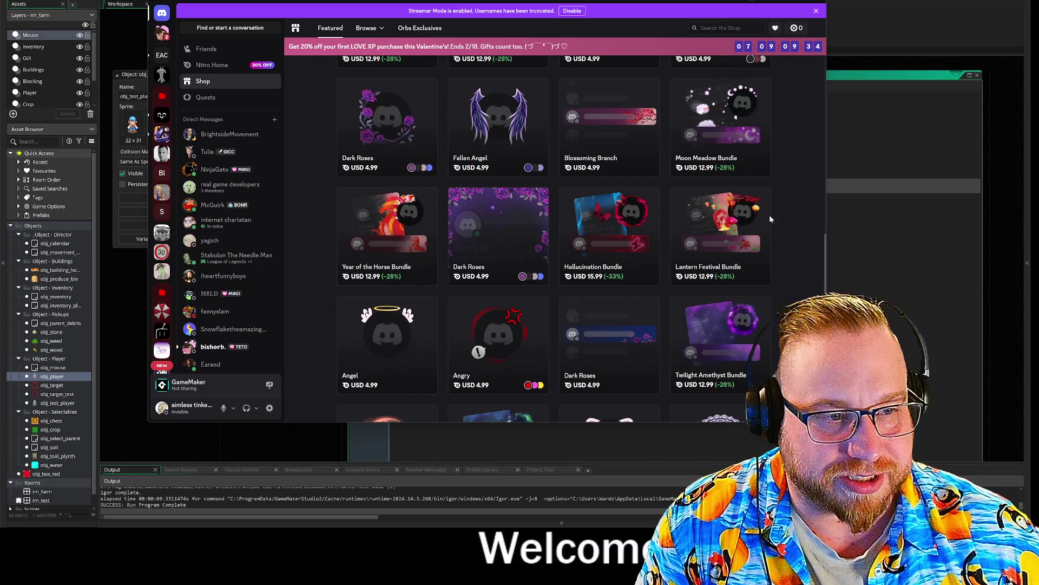
pyautogui.scroll(-3, 794, 163)
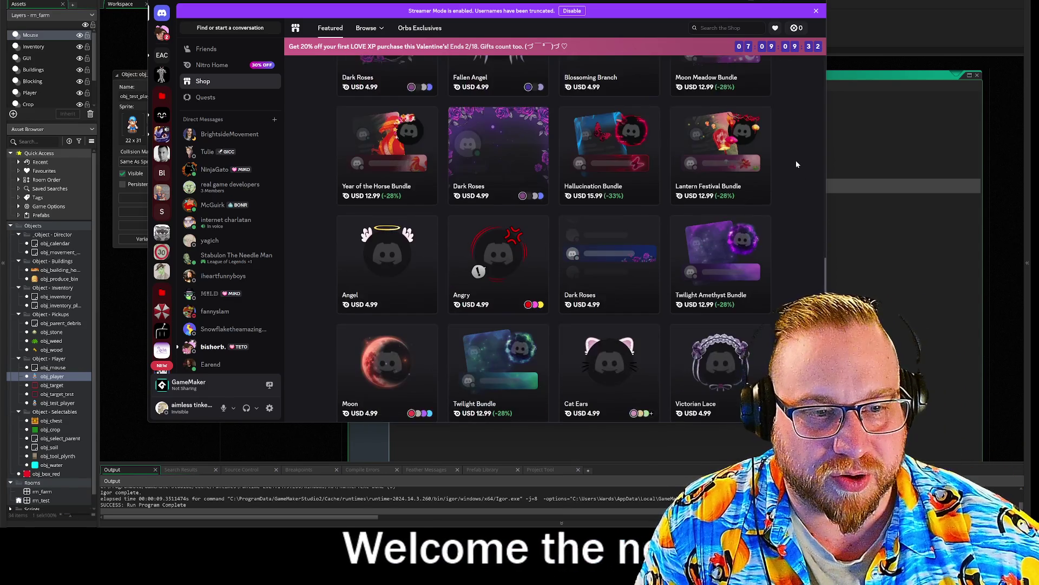
pyautogui.scroll(-2, 794, 160)
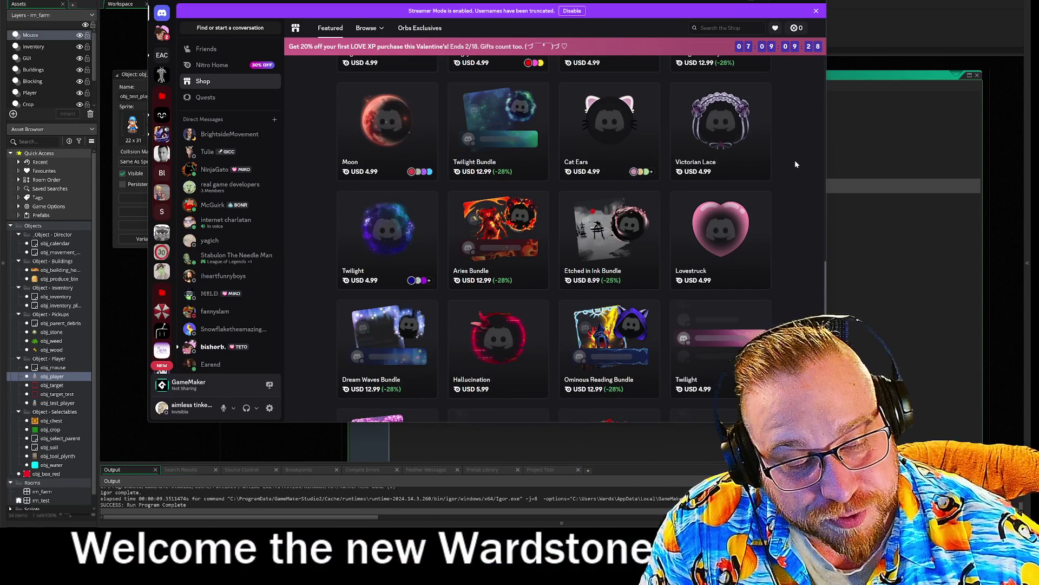
pyautogui.scroll(-3, 774, 157)
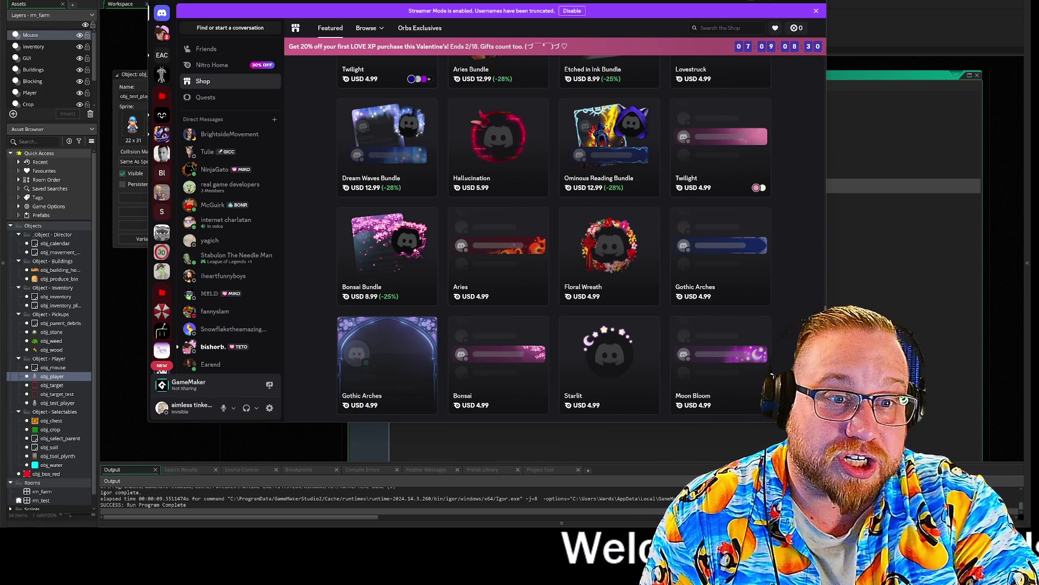
pyautogui.moveTo(827, 422)
pyautogui.mouseDown()
pyautogui.moveTo(733, 422)
pyautogui.moveTo(743, 426)
pyautogui.moveTo(641, 299)
pyautogui.moveTo(559, 270)
pyautogui.moveTo(561, 304)
pyautogui.mouseUp()
# Return to GameMaker's obj_test_player Step code with the inventory[0] tool and mouse-wheel slot checks.
pyautogui.hotkey('alt', 'Tab')
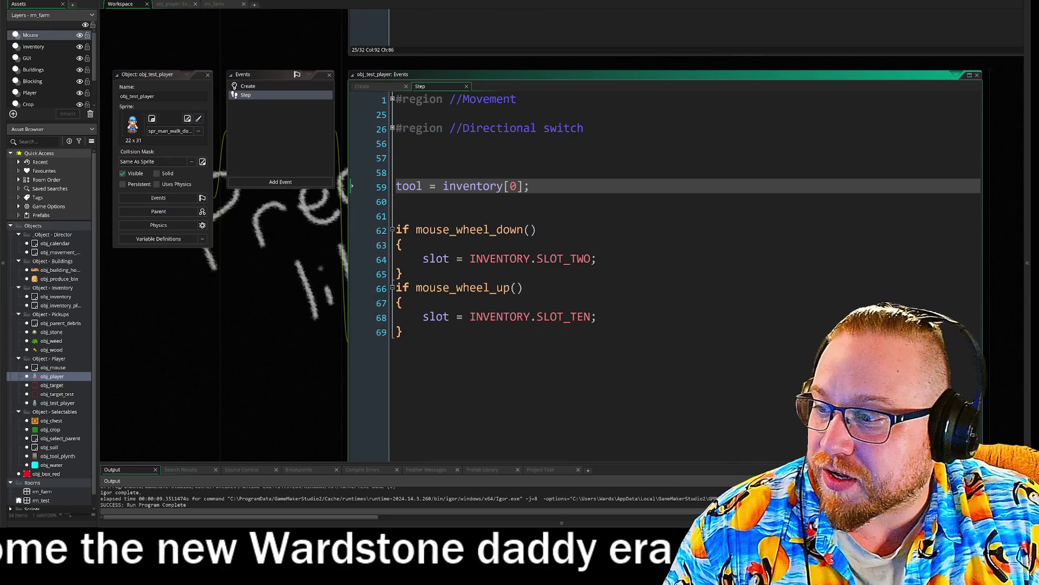